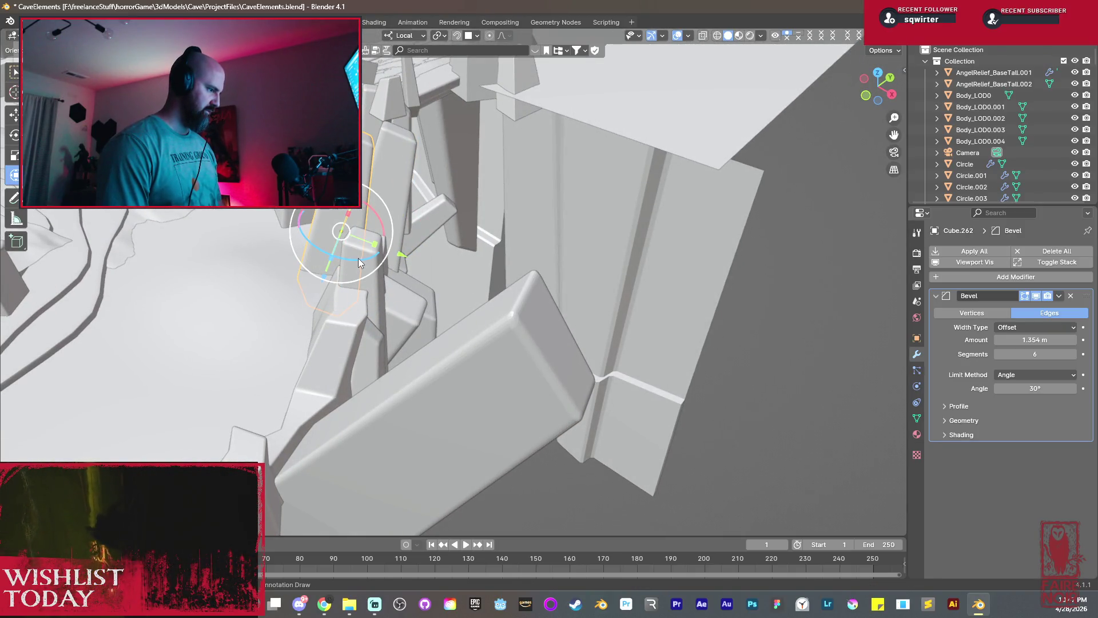
Rotate the selected rock slab, tilt it more upright and resize it.
key("r")
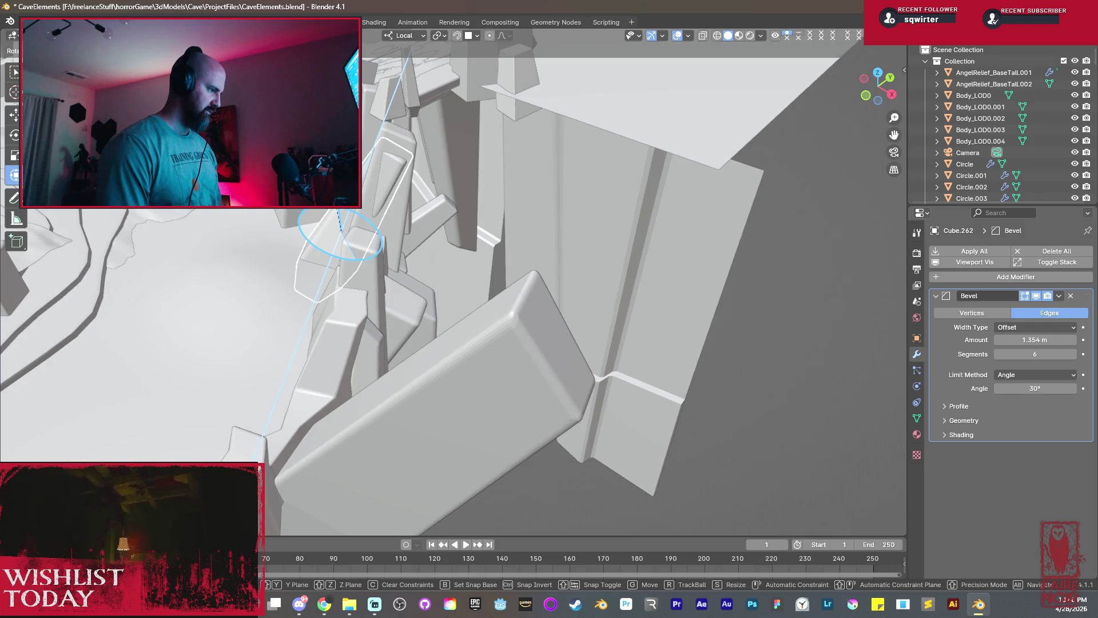
left_click(371, 220)
middle_click_drag(370, 220, 439, 259)
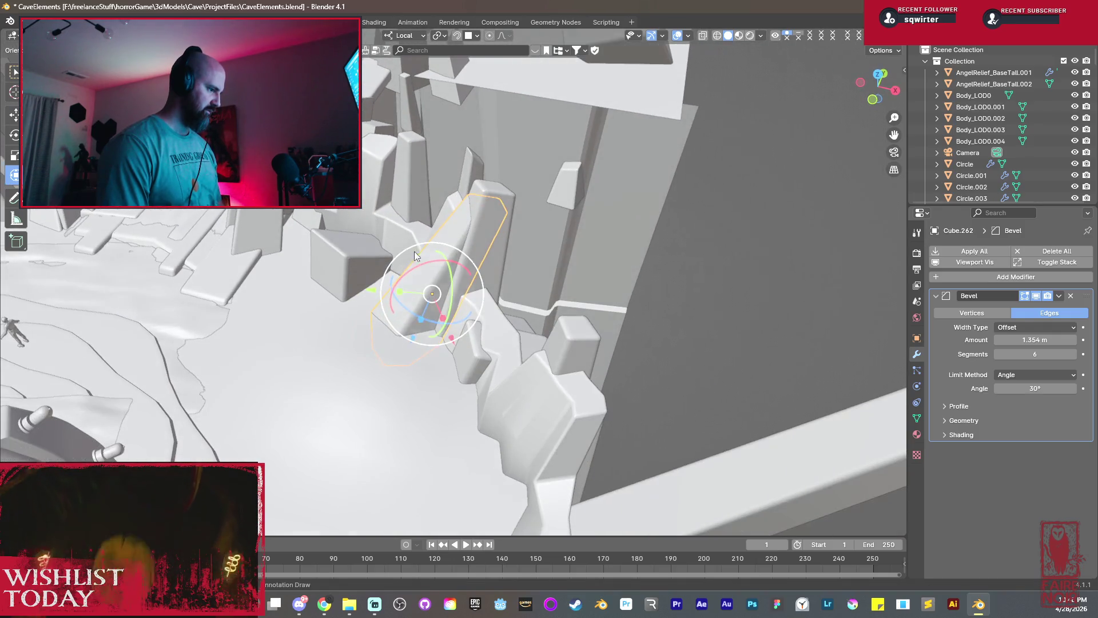
left_click_drag(438, 259, 446, 290)
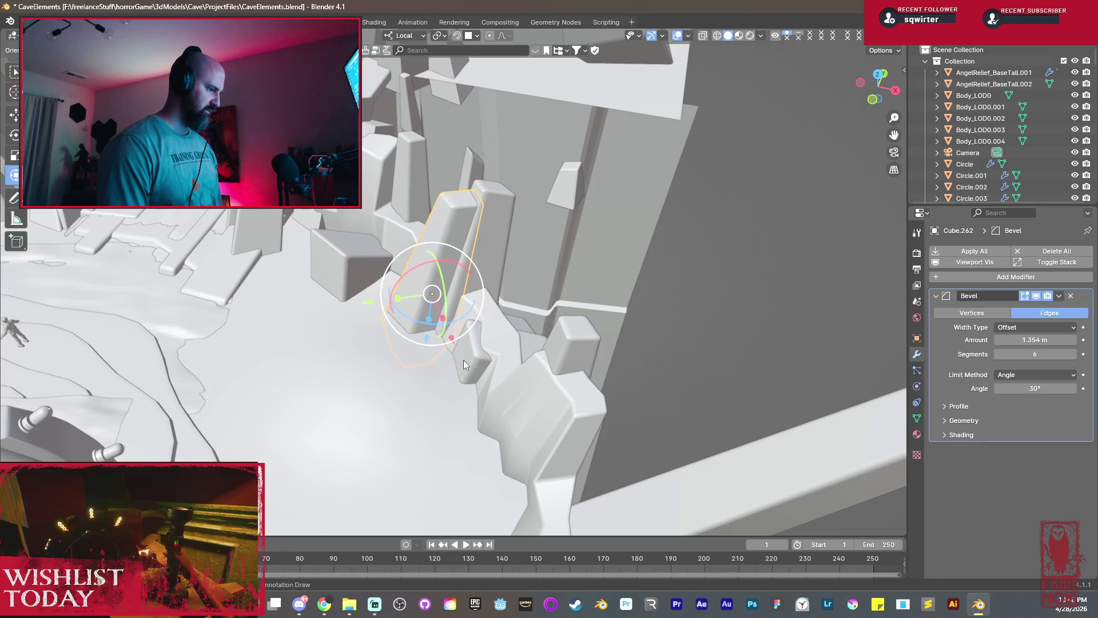
key("s")
left_click(498, 357)
Widen the slab along X, slide it sideways along X and resize it again.
middle_click_drag(454, 292, 552, 297)
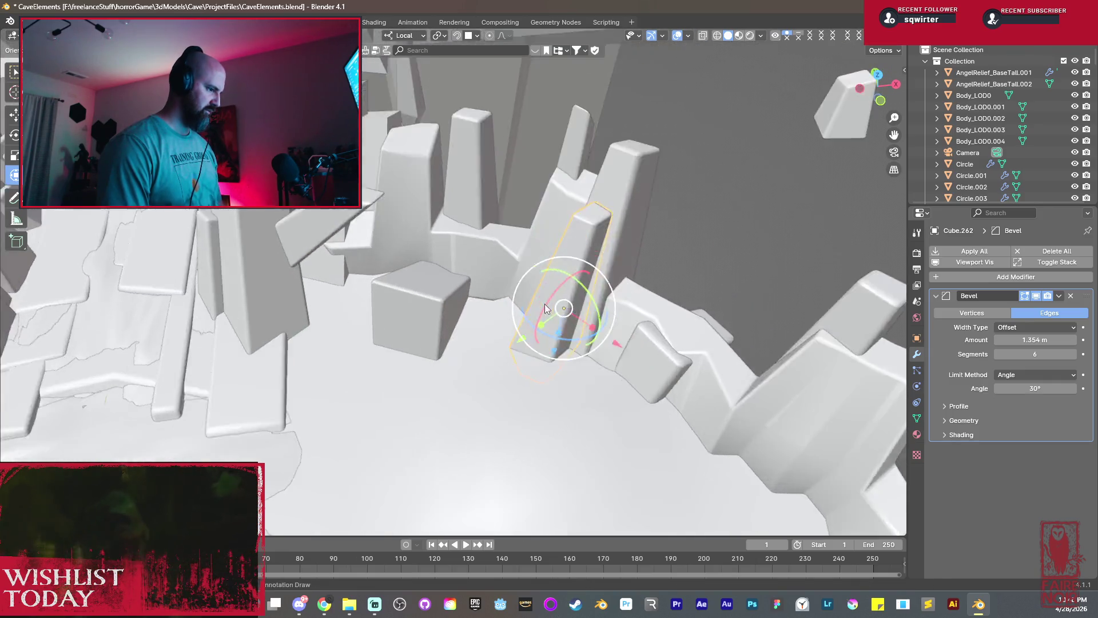
left_click_drag(585, 309, 596, 314)
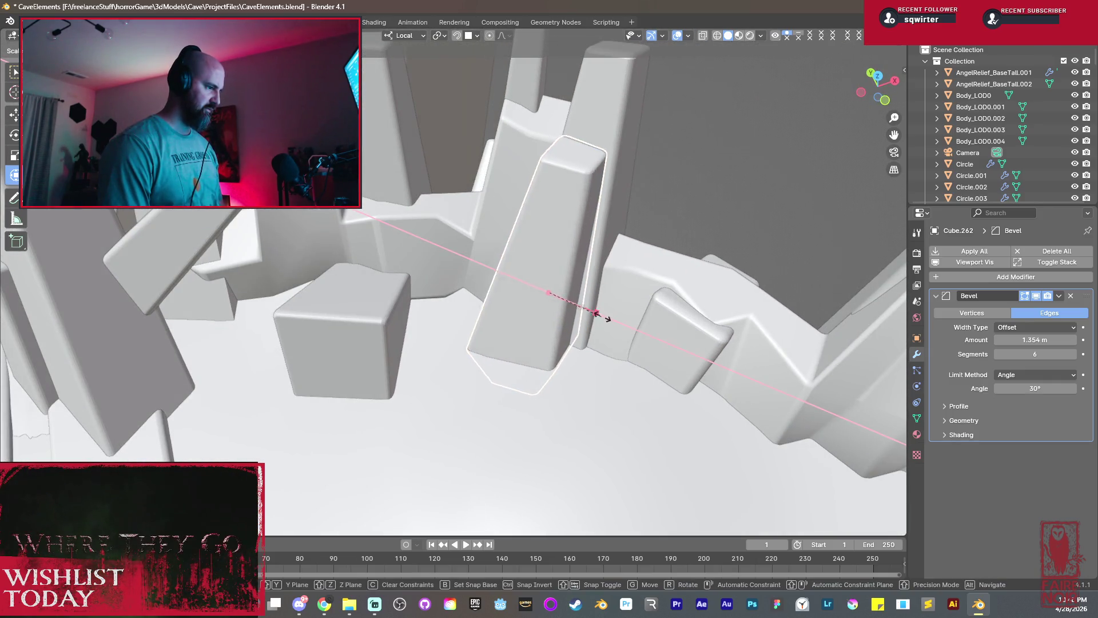
left_click(600, 315)
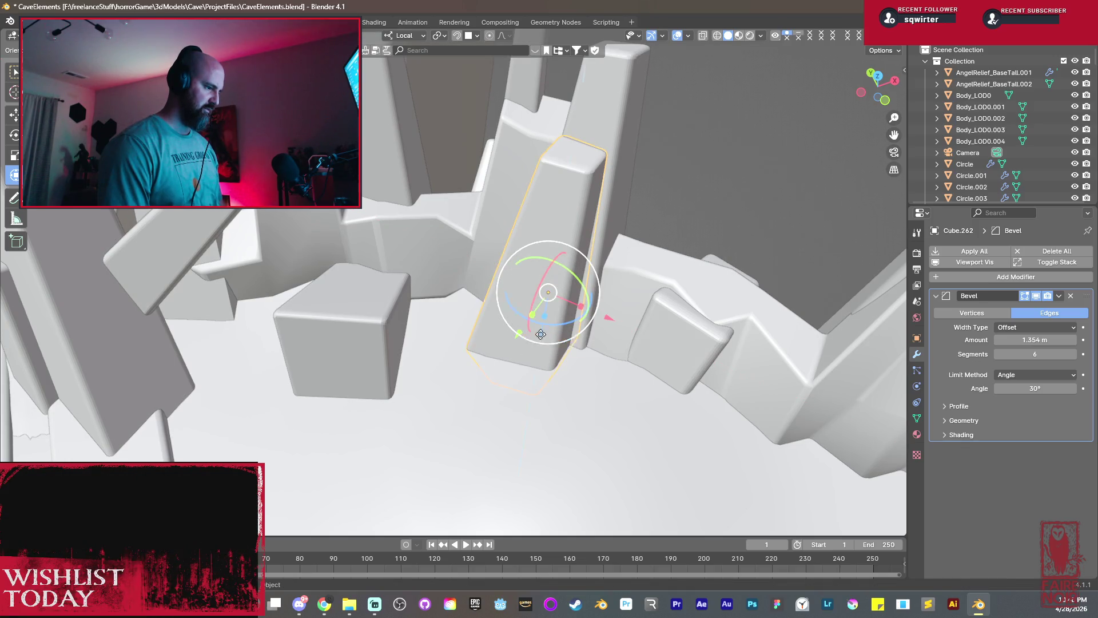
mouse_move(542, 334)
left_mouse_down()
mouse_move(572, 359)
mouse_move(564, 338)
left_mouse_up()
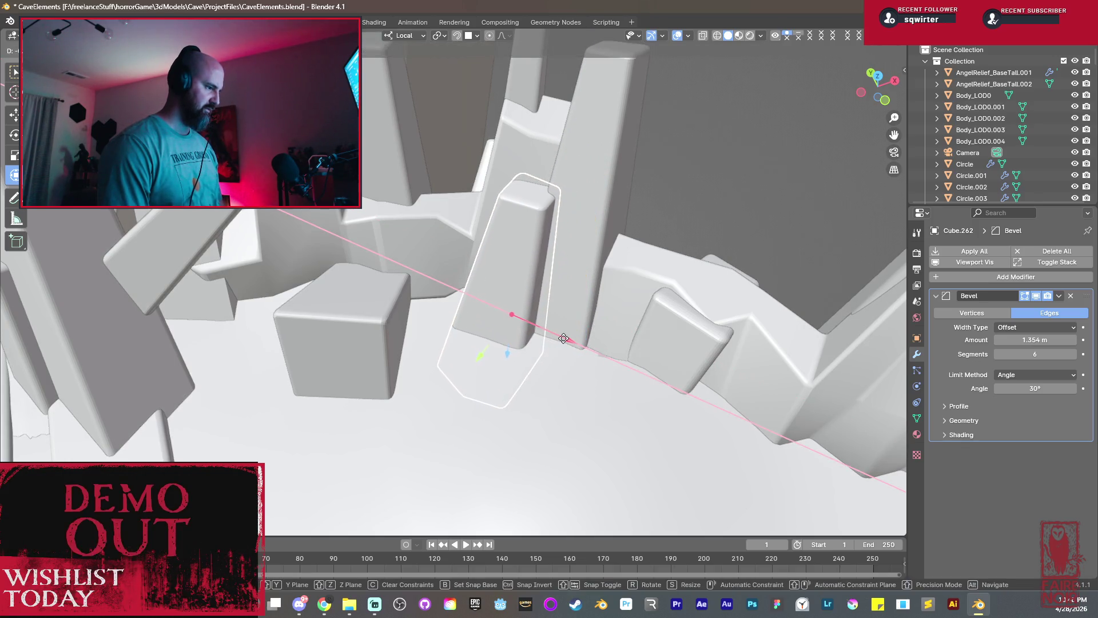
key("s")
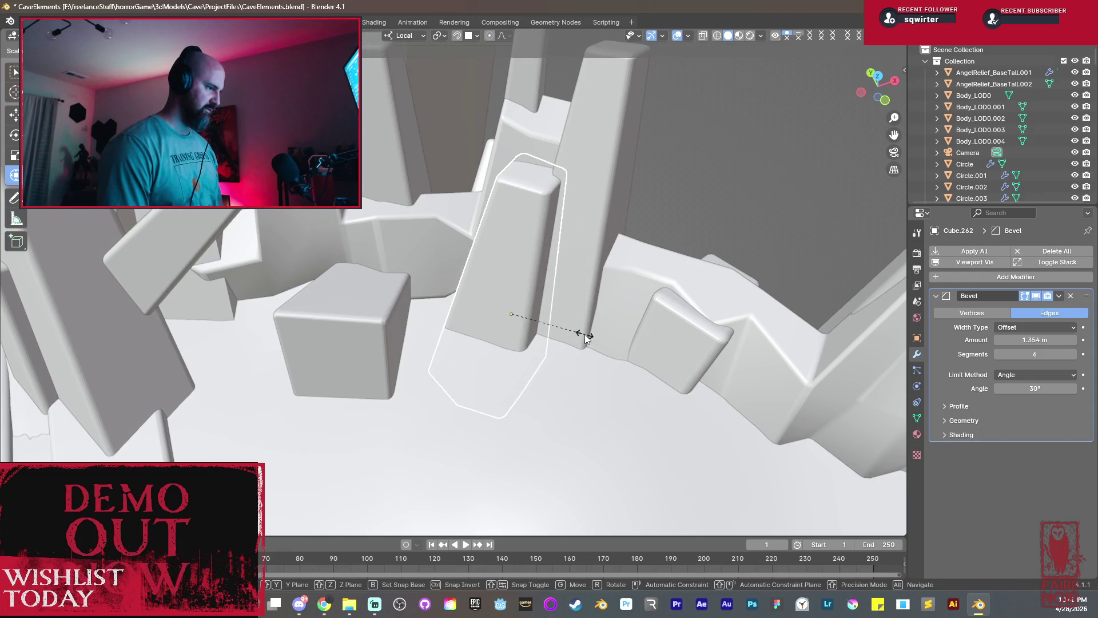
left_click(585, 336)
mouse_move(586, 336)
middle_mouse_down()
mouse_move(382, 288)
mouse_move(562, 345)
middle_mouse_up()
Duplicate the slab and move the copy along X and Y to sit beside the boxy rock.
key("shift+d")
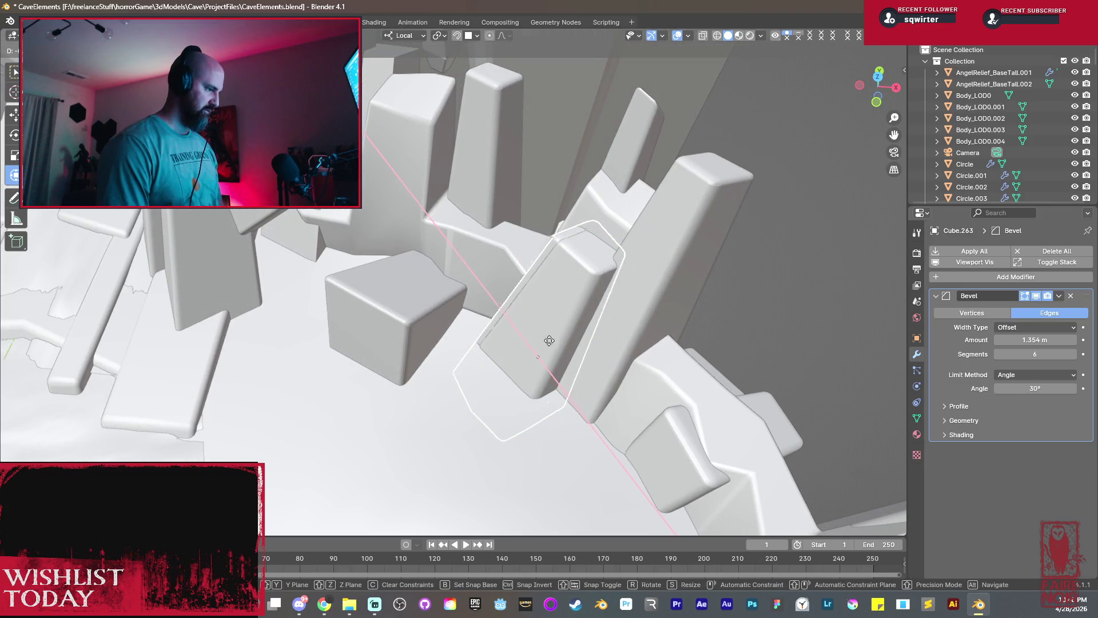
left_click(443, 260)
key("g")
key("y")
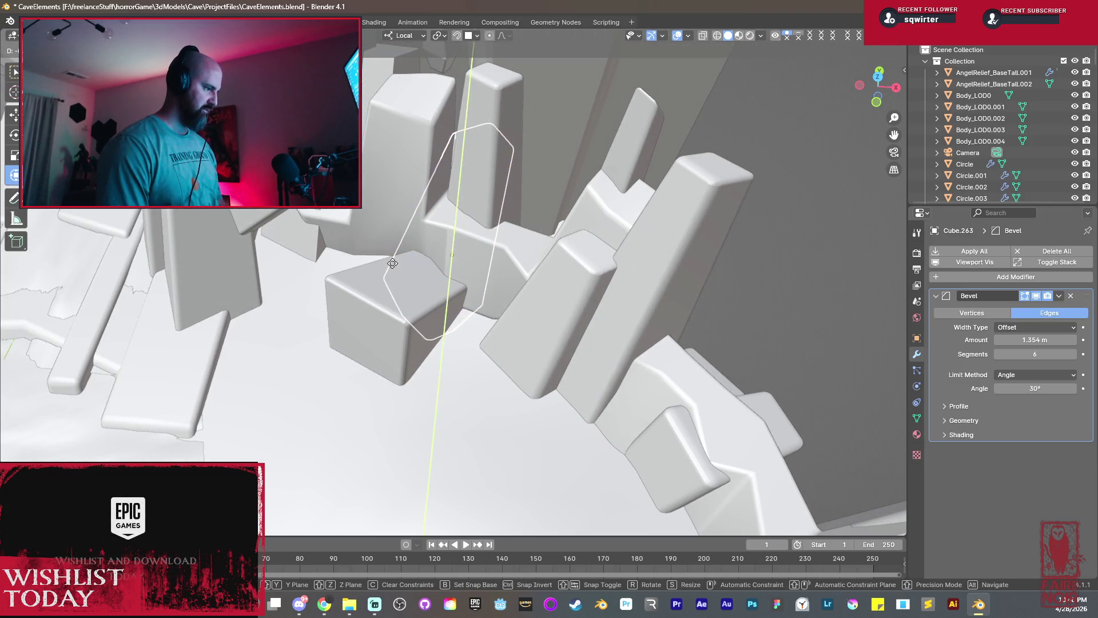
left_click(363, 295)
key("g")
key("x")
left_click(380, 290)
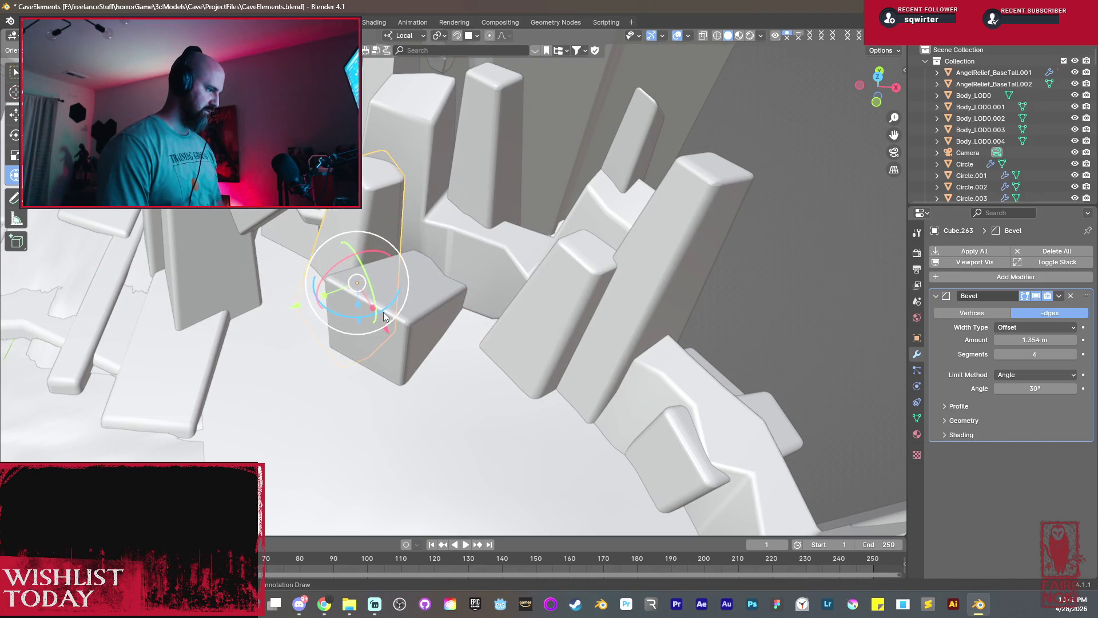
Rotate the copy about Z and nudge it along X and Y into its final spot.
key("r")
key("z")
left_click(412, 285)
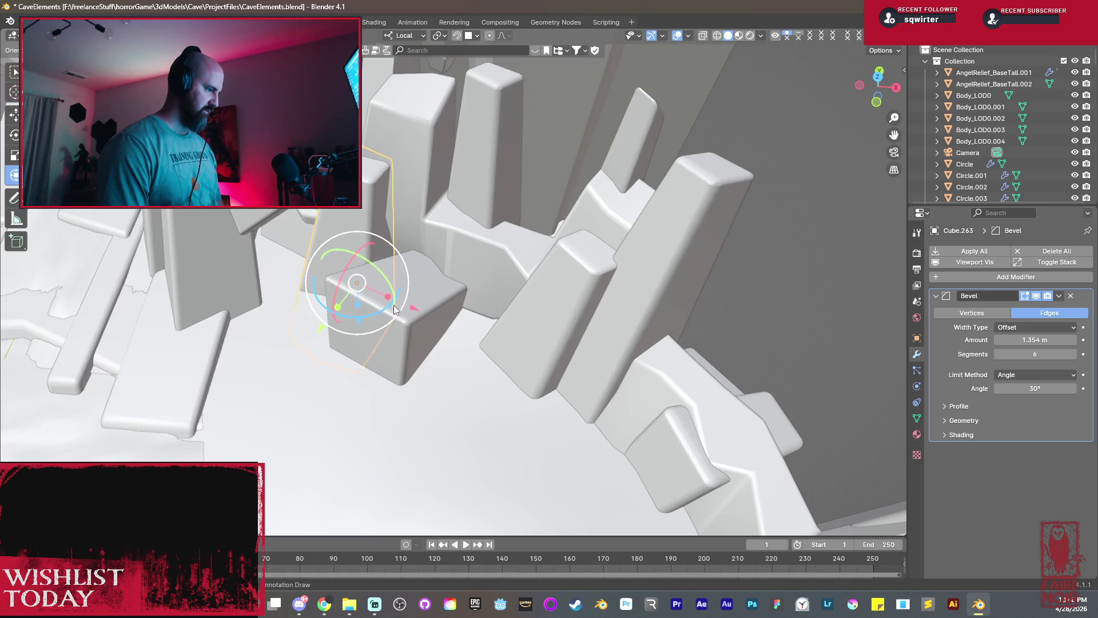
key("g")
key("x")
left_click(435, 319)
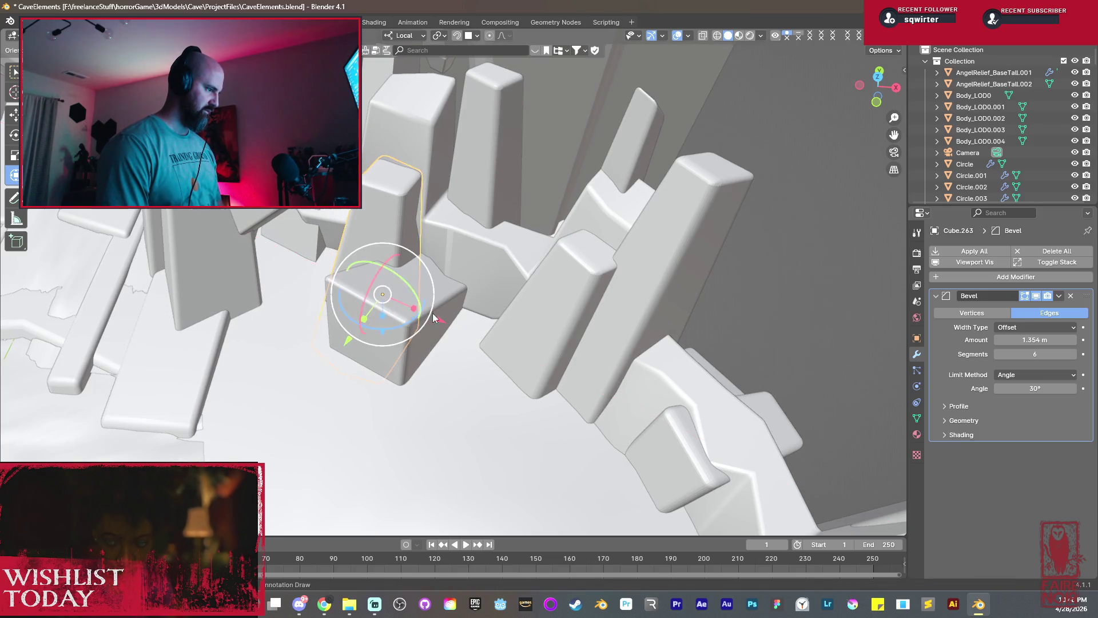
key("g")
key("y")
left_click(360, 333)
mouse_move(360, 333)
middle_mouse_down()
mouse_move(415, 291)
mouse_move(493, 267)
mouse_move(420, 278)
middle_mouse_up()
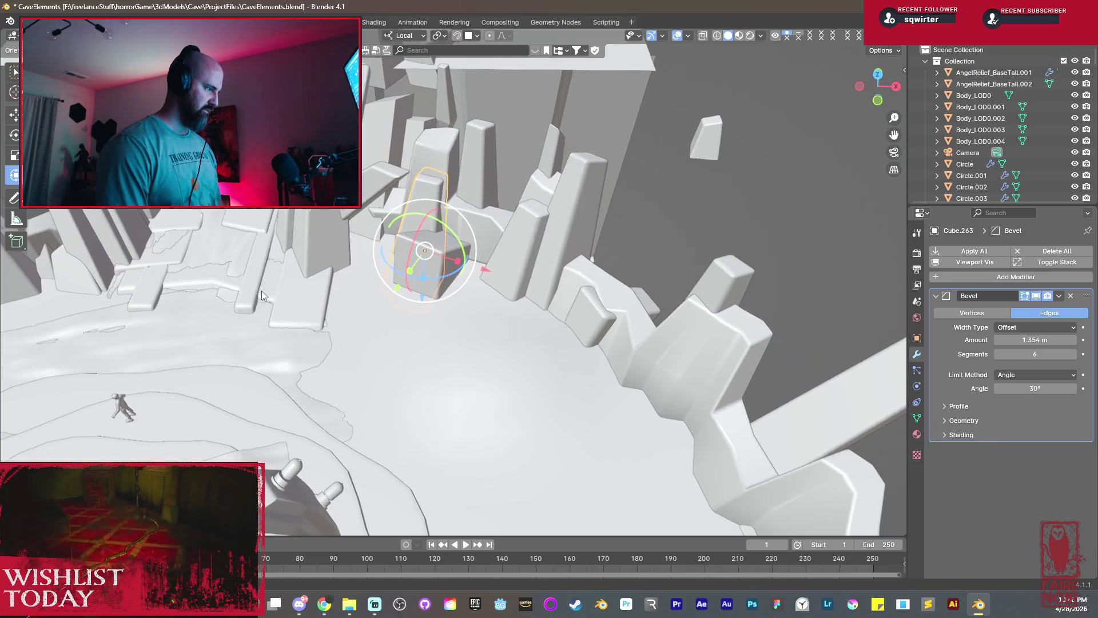
middle_click_drag(262, 292, 182, 269)
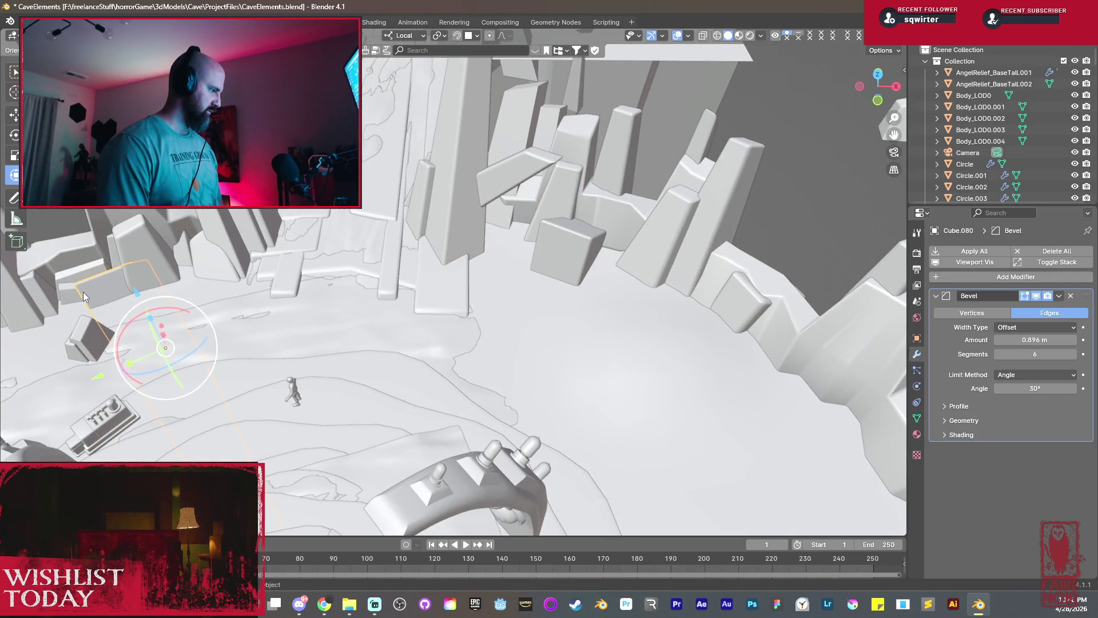
Duplicate another rock slab and move it along X and Y toward the back wall.
key("shift+d")
key("x")
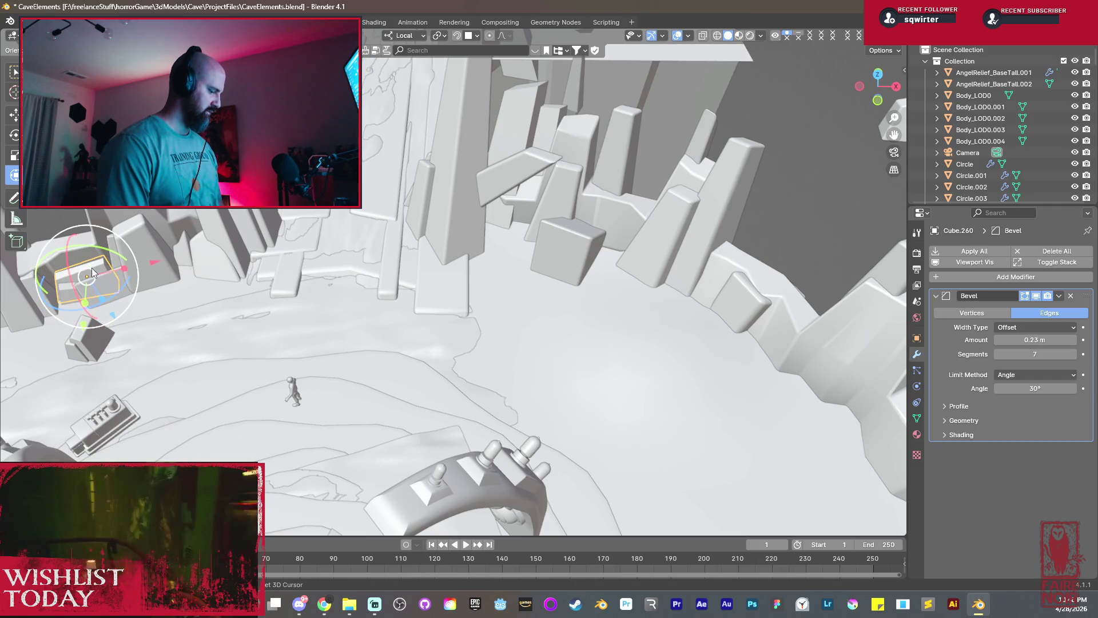
key("x")
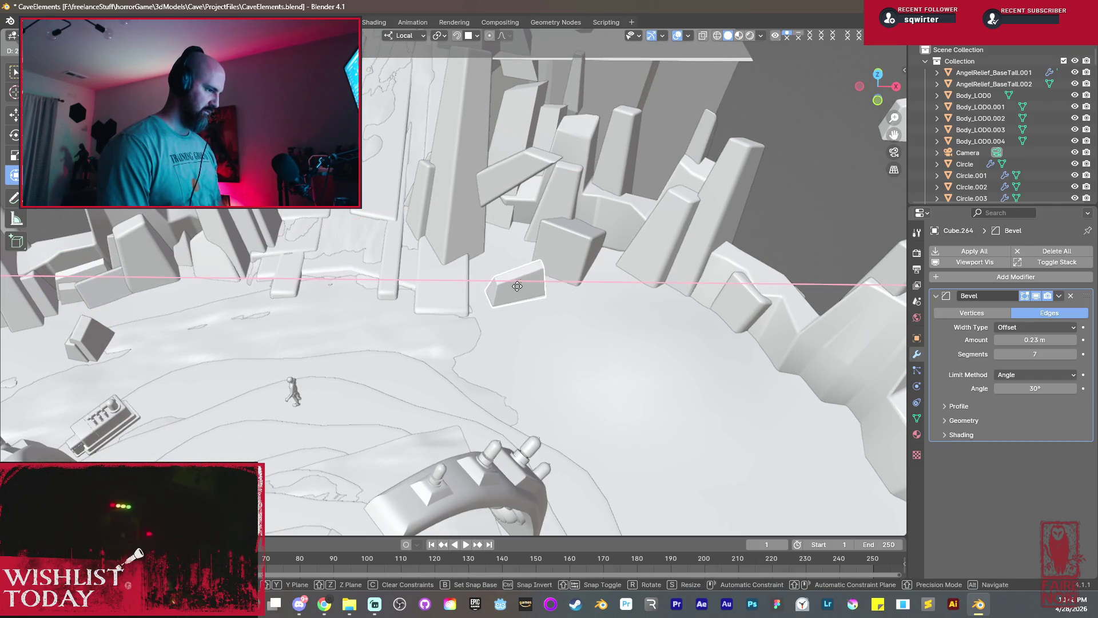
left_click(517, 290)
key("g")
key("y")
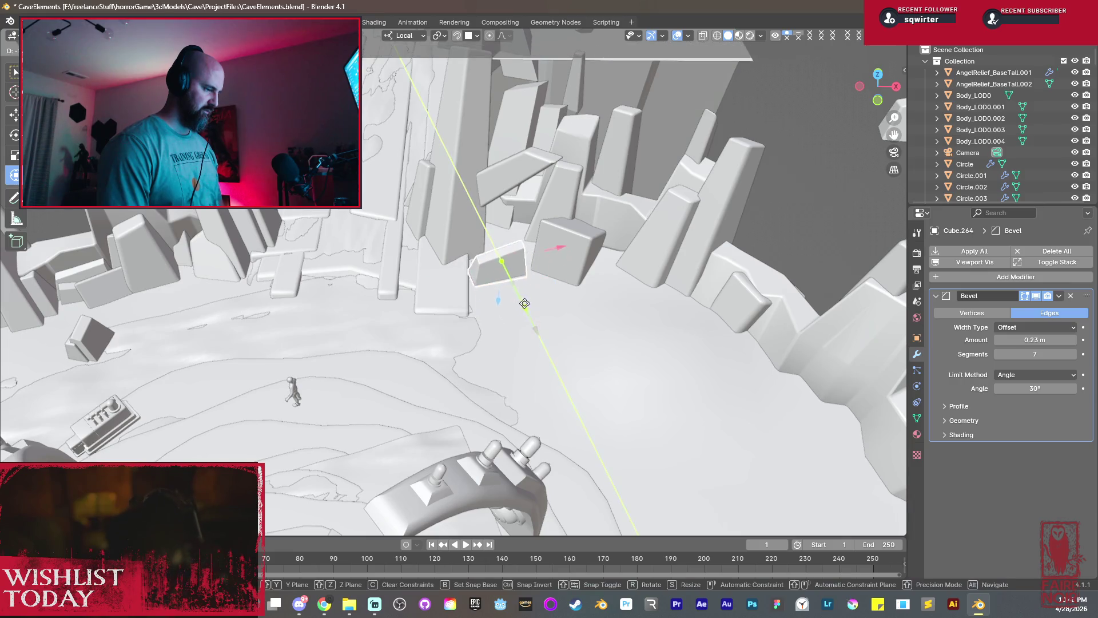
left_click(507, 282)
key("g")
key("x")
left_click(607, 234)
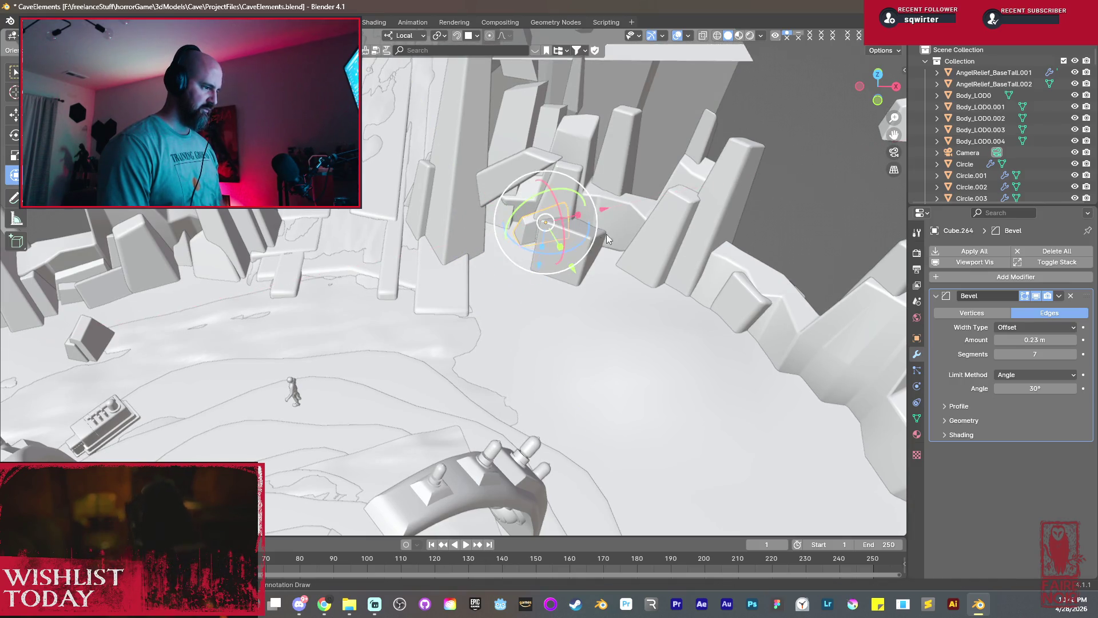
Rotate the new slab about Z, push it against the wall along X and widen it along Y.
left_click(559, 257)
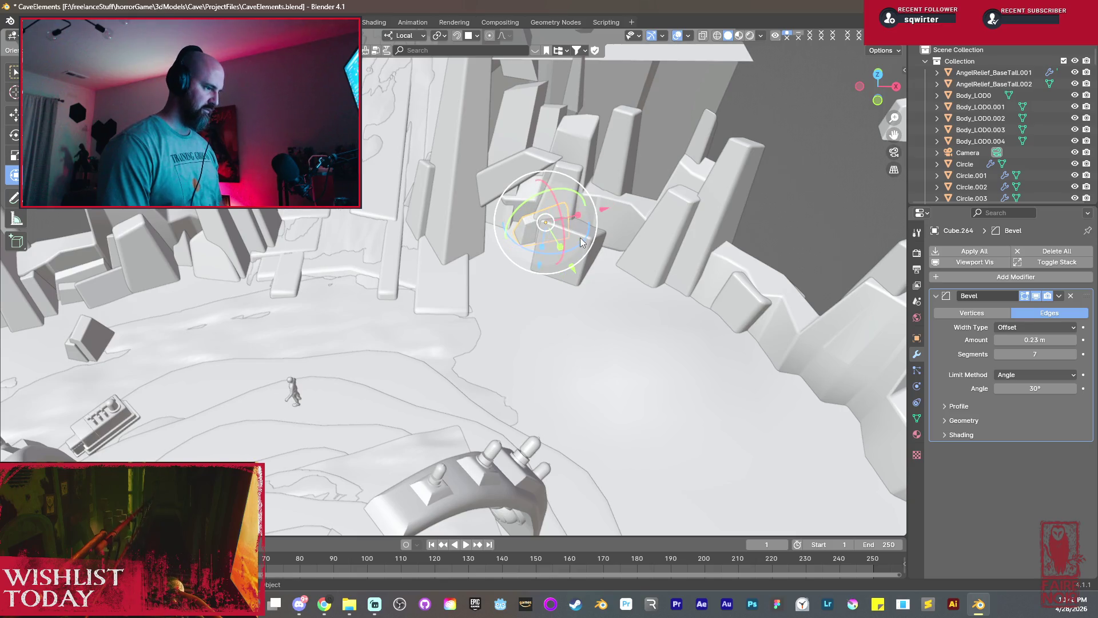
key("r")
key("z")
left_click(591, 238)
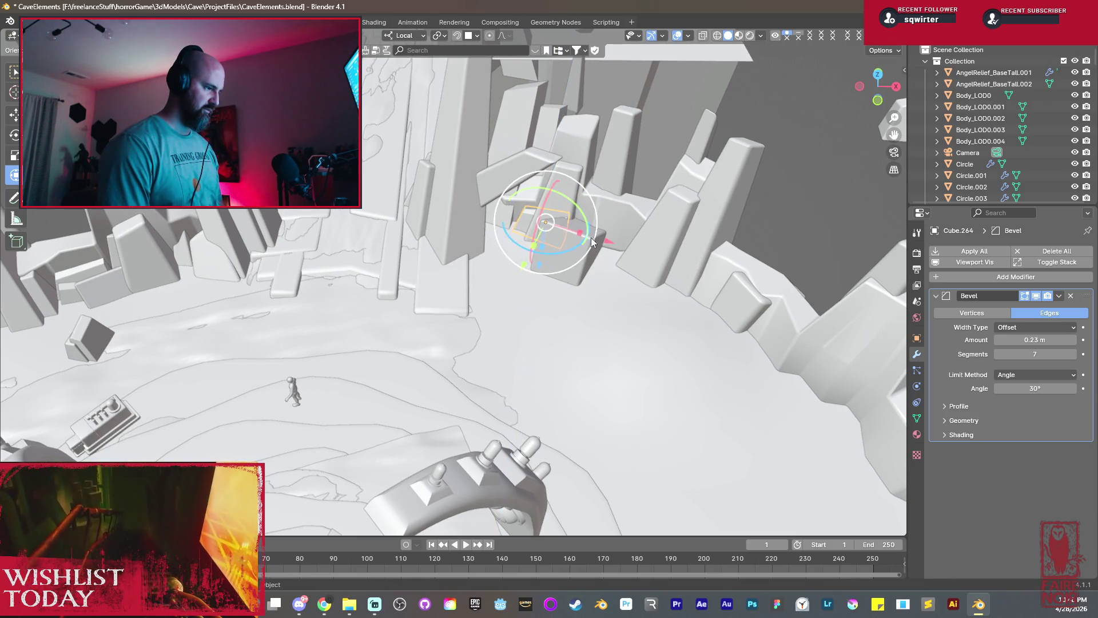
key("g")
key("x")
left_click(628, 257)
scroll(605, 262, "up", 5)
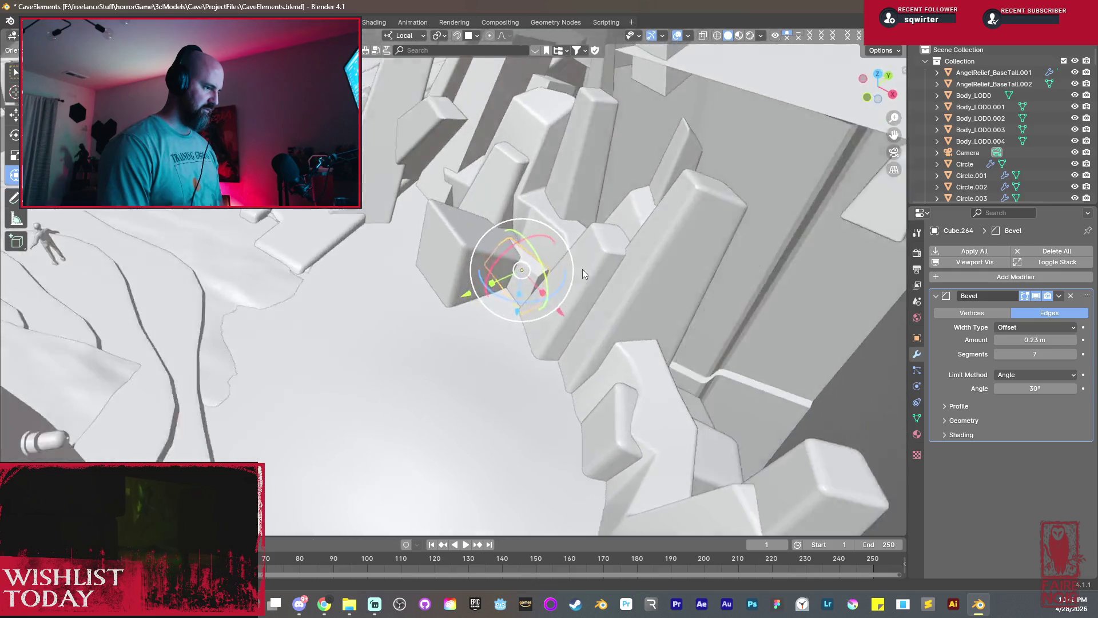
middle_click_drag(583, 268, 393, 442)
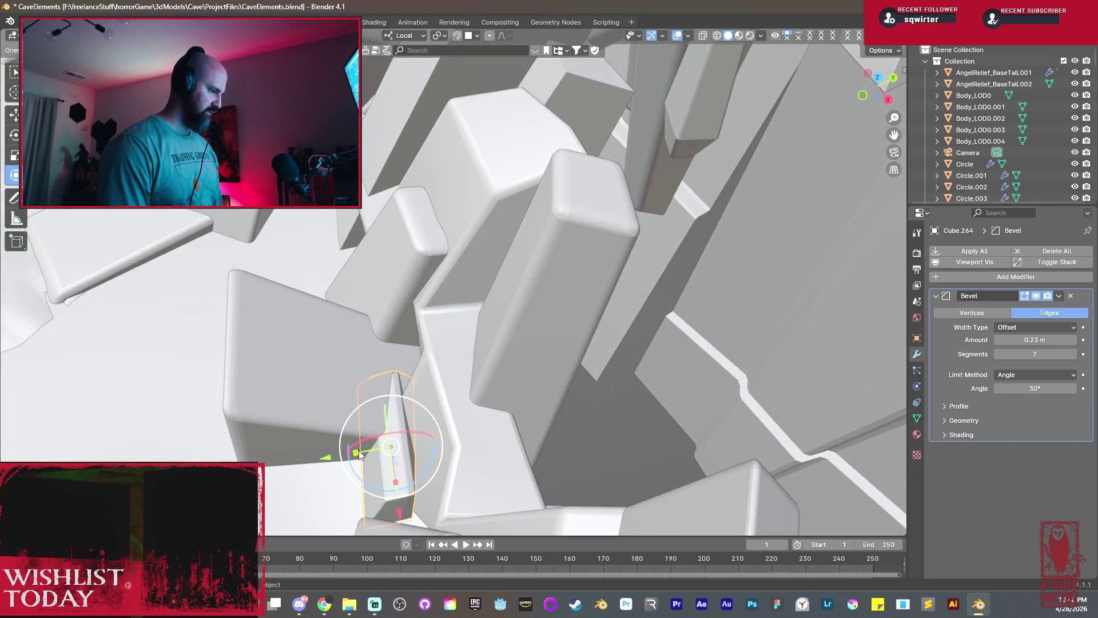
key("s")
key("y")
left_click(329, 447)
Fine-tune the slab's position by sliding it along Y and then X.
mouse_move(328, 446)
middle_mouse_down()
mouse_move(393, 393)
mouse_move(436, 334)
mouse_move(448, 365)
middle_mouse_up()
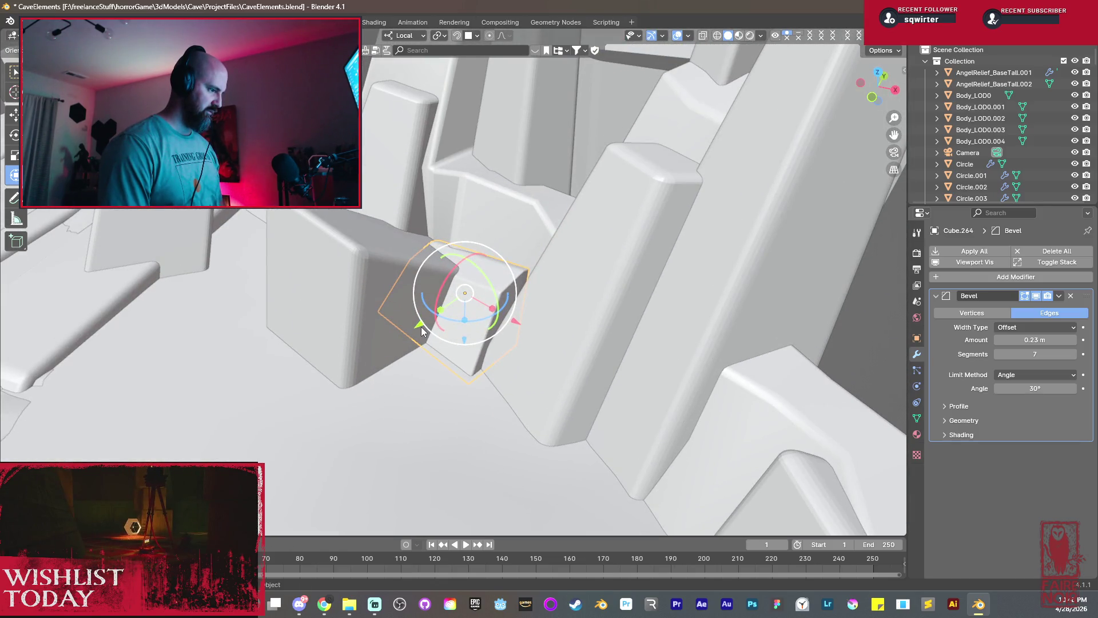
left_click_drag(422, 327, 441, 322)
middle_click_drag(441, 323, 638, 361)
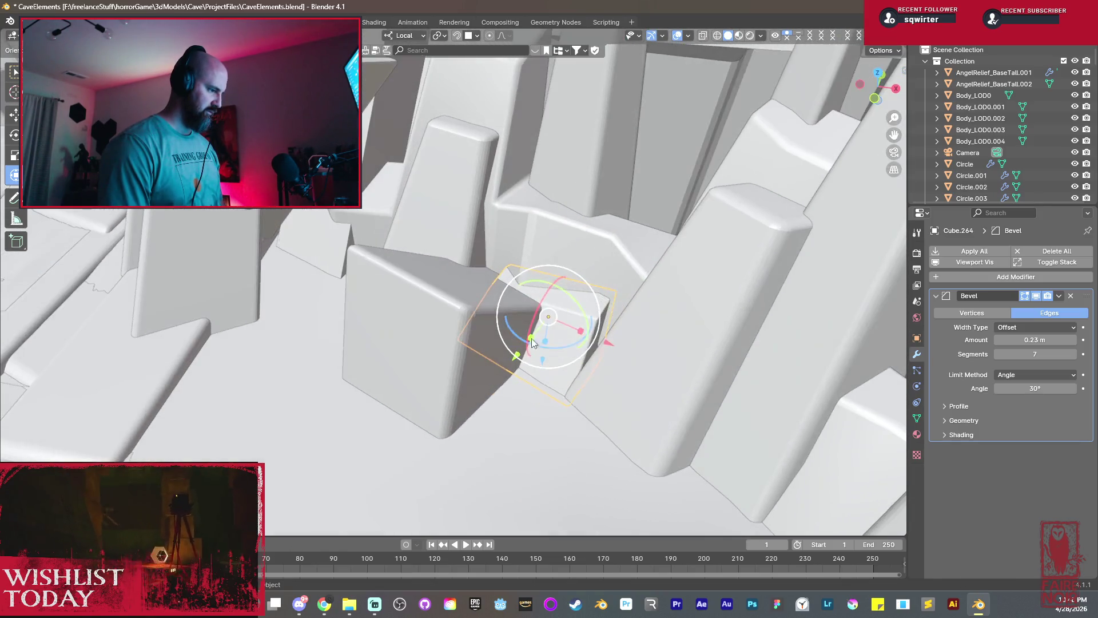
left_click_drag(576, 332, 585, 344)
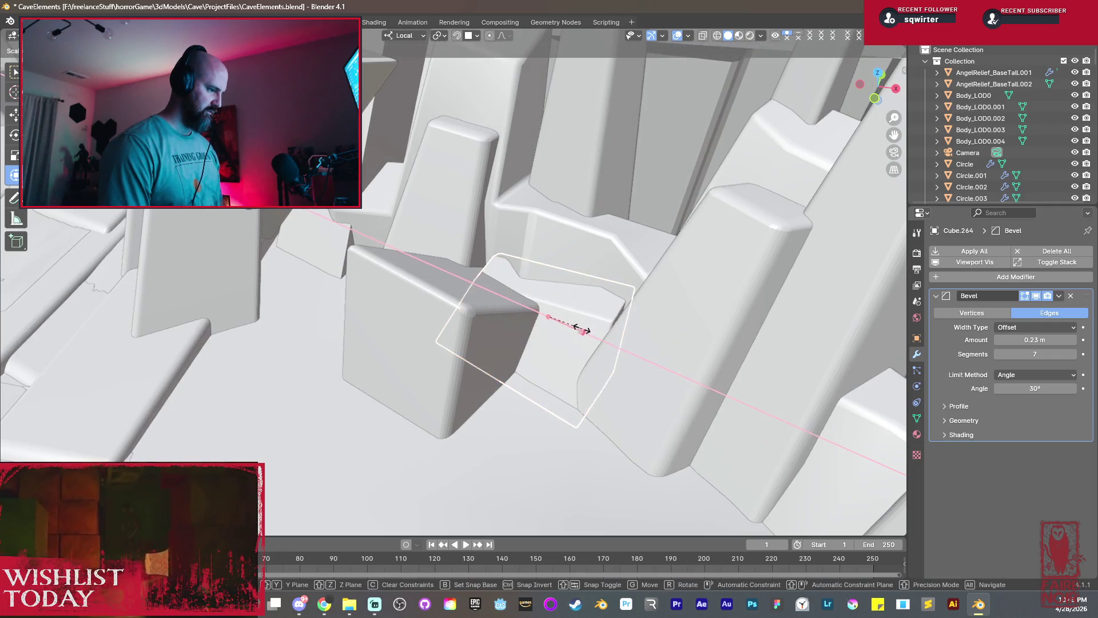
left_click(584, 343)
middle_click_drag(584, 343, 626, 374)
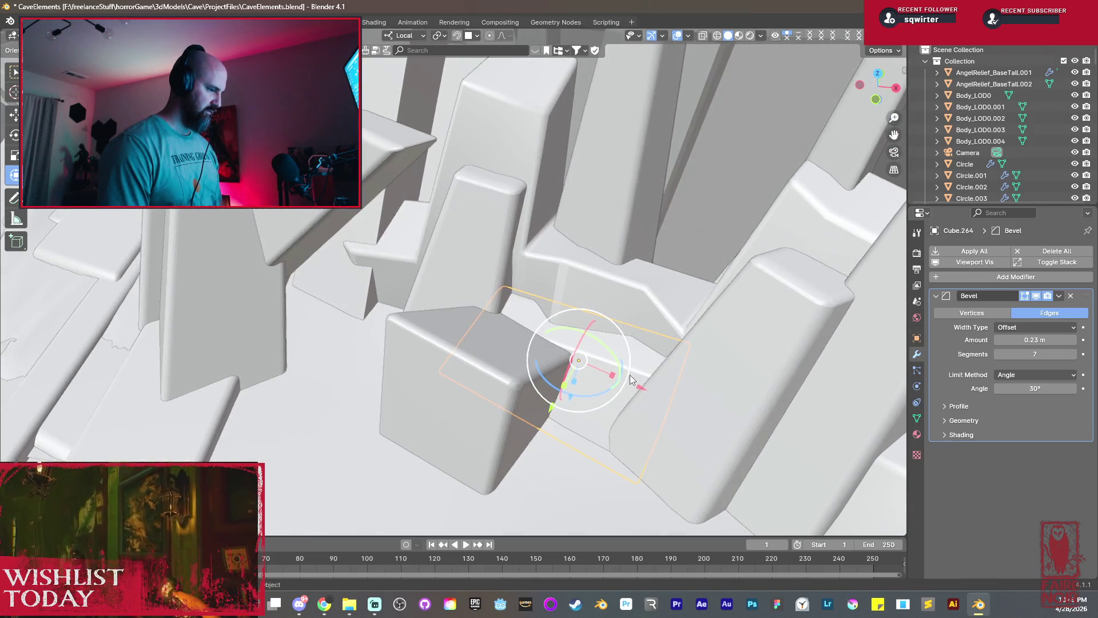
scroll(631, 375, "down", 4)
scroll(567, 380, "down", 2)
Deselect everything, save CaveElements.blend and switch the viewport to Rendered shading.
key("alt+a")
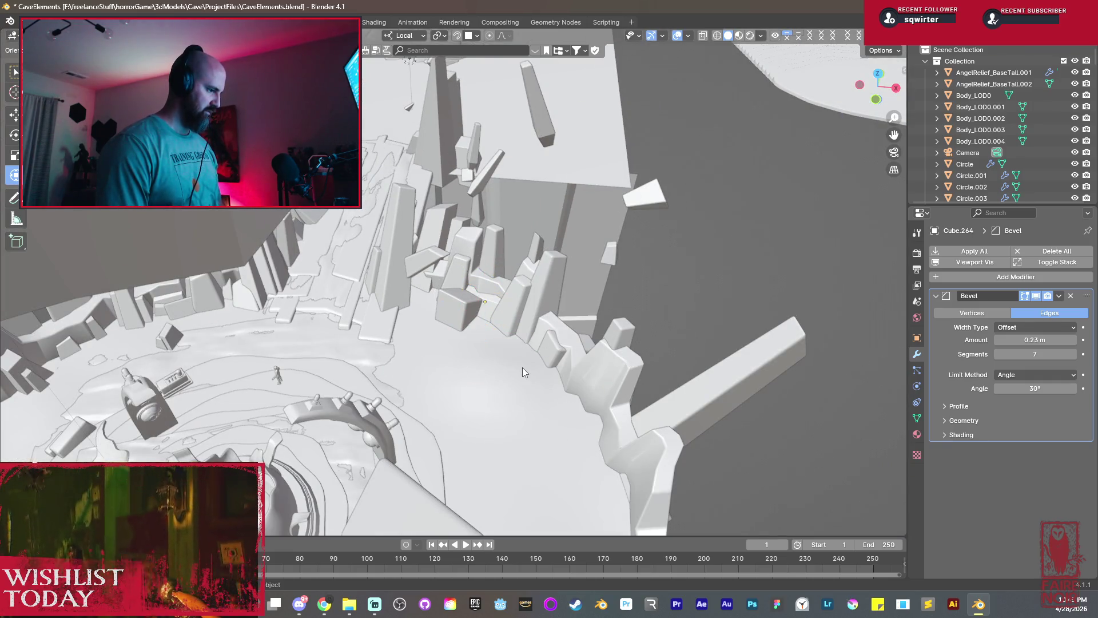
key("ctrl+s")
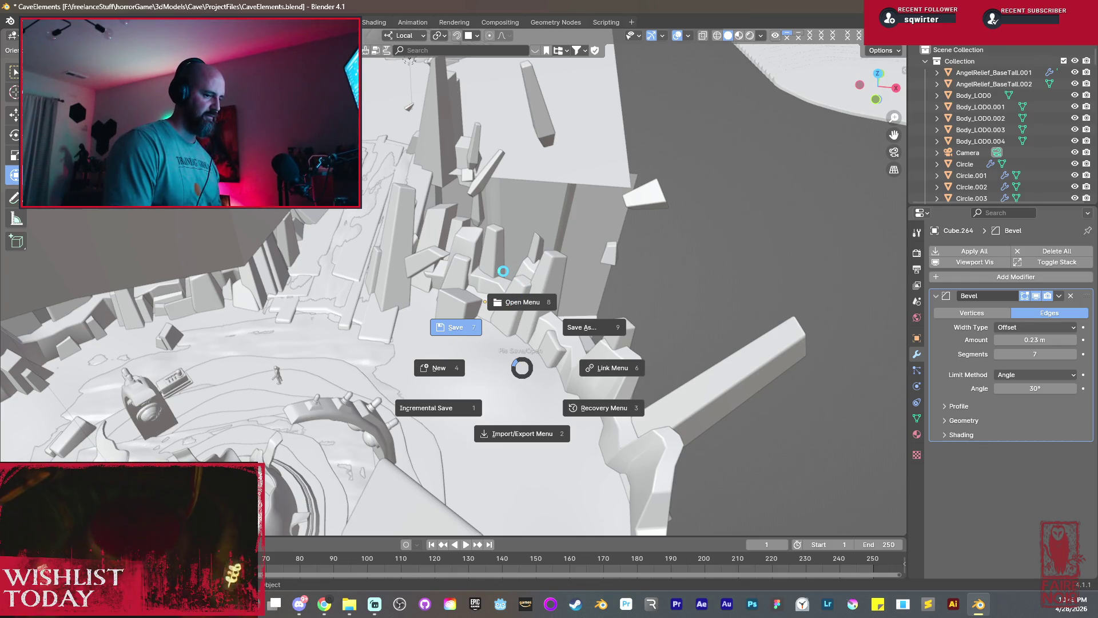
key("Return")
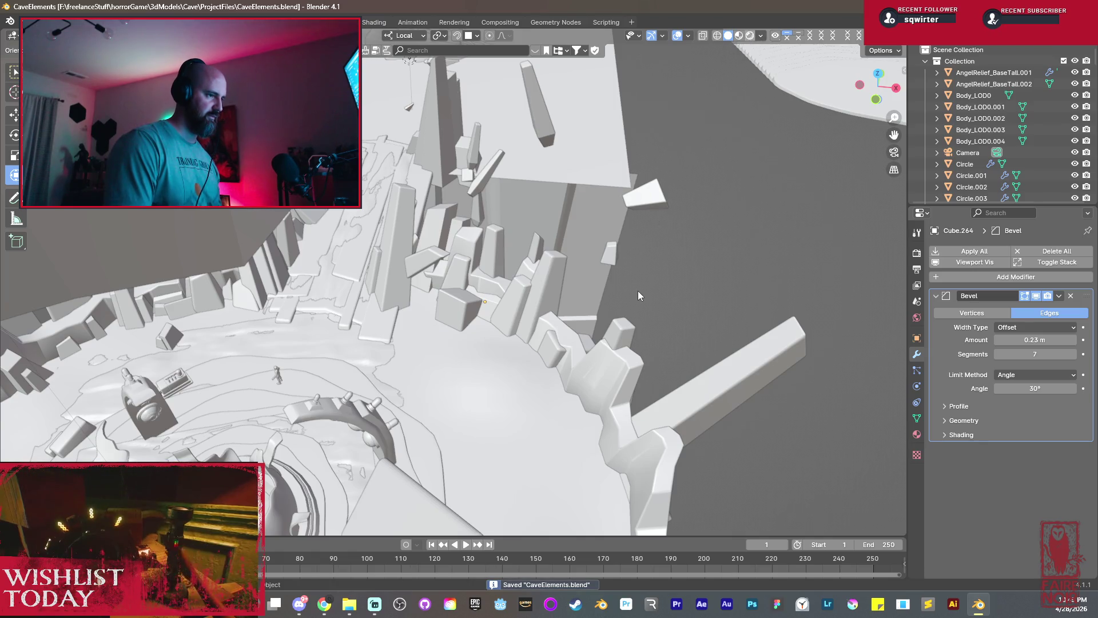
key("z")
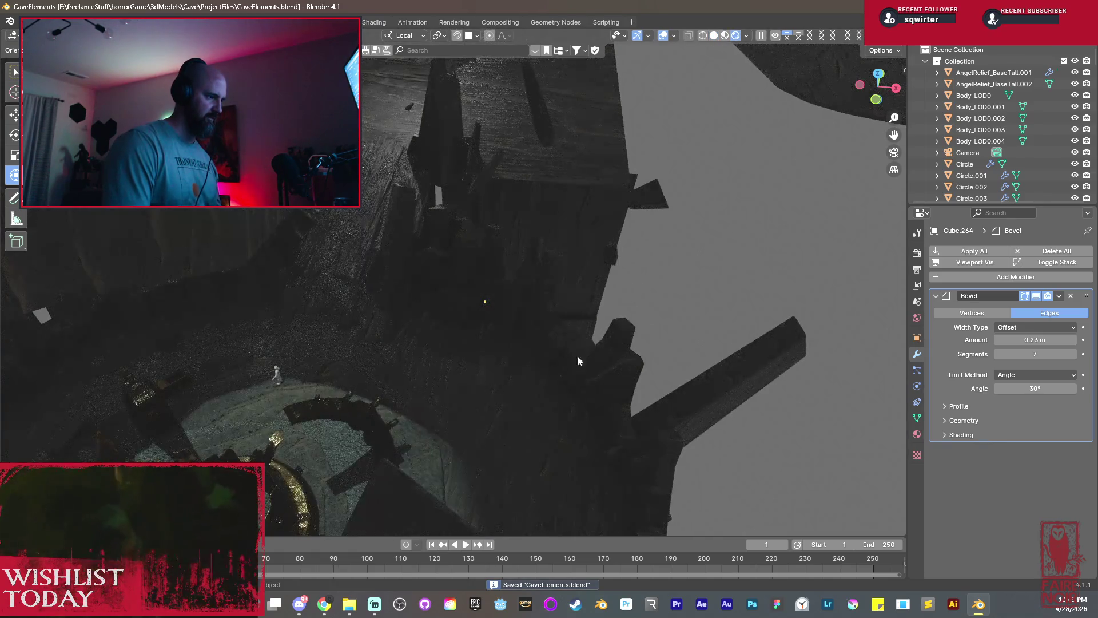
middle_click_drag(577, 356, 414, 270)
scroll(515, 293, "up", 3)
scroll(508, 291, "up", 3)
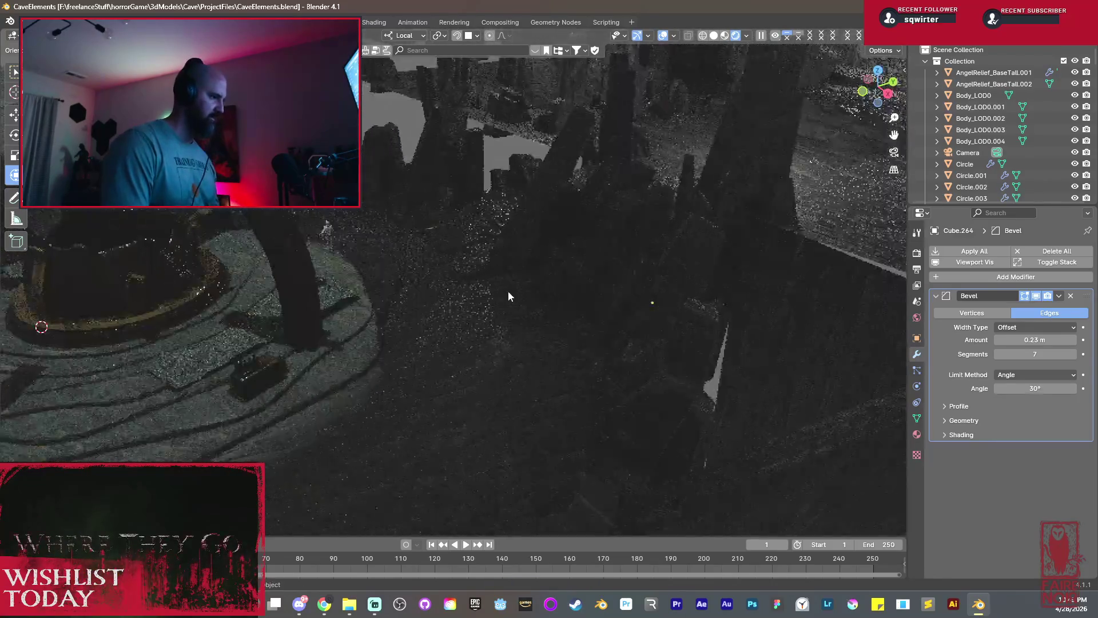
scroll(526, 294, "up", 3)
Walk through the cave in first-person Walk Navigation, exit it, then select floor slab Cube.076.
mouse_move(596, 294)
middle_mouse_down()
mouse_move(532, 302)
mouse_move(618, 305)
mouse_move(569, 297)
mouse_move(572, 326)
middle_mouse_up()
mouse_move(666, 382)
middle_mouse_down()
mouse_move(661, 299)
mouse_move(630, 263)
mouse_move(626, 274)
middle_mouse_up()
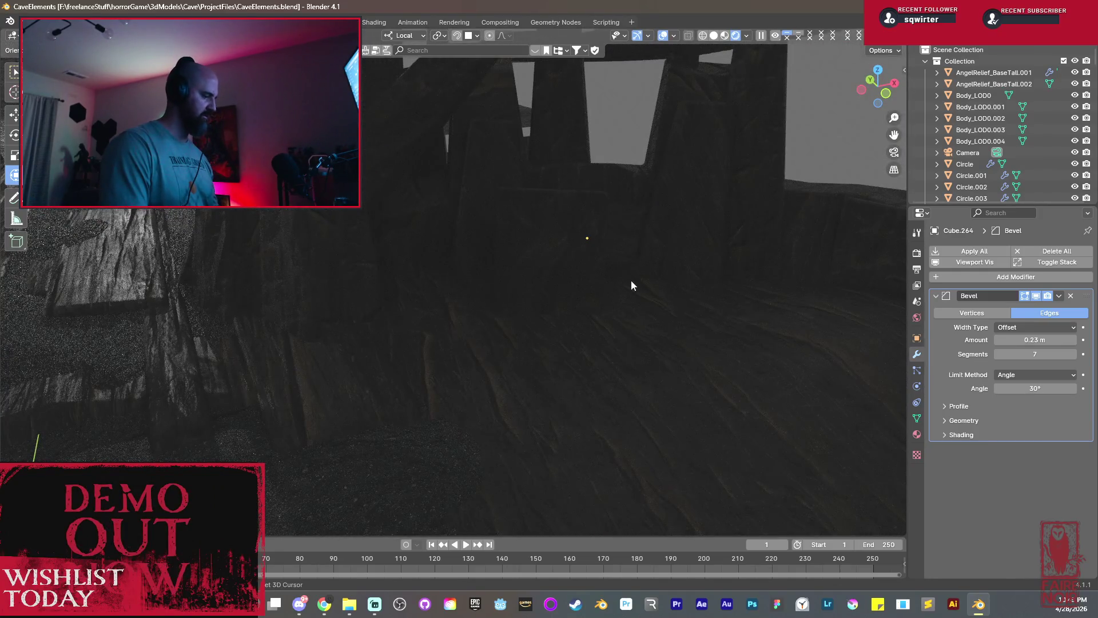
key("shift+grave")
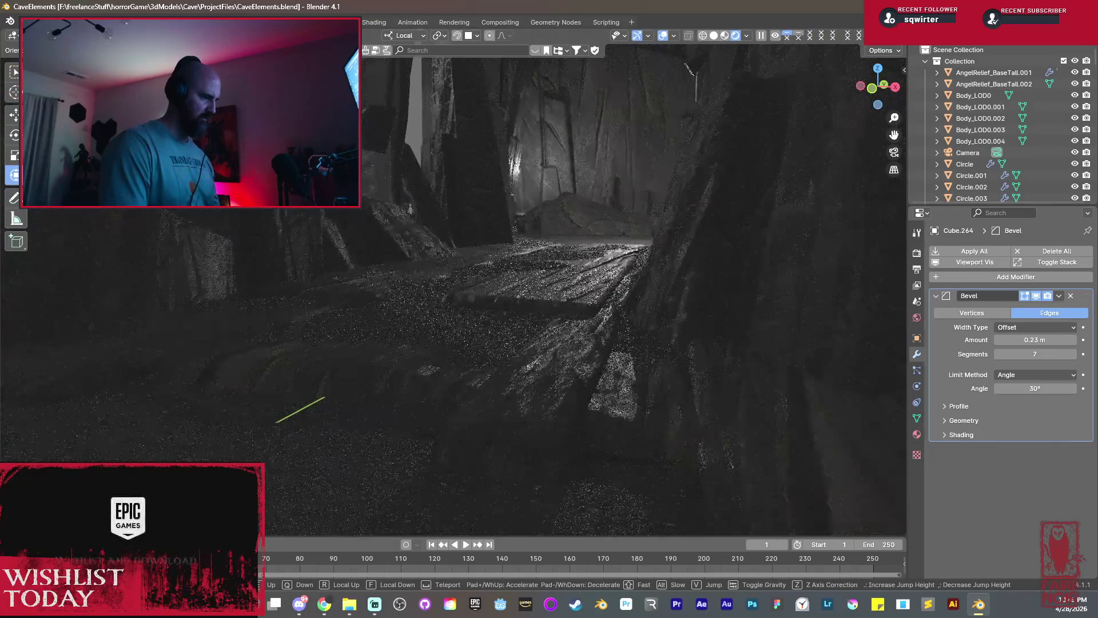
key("w")
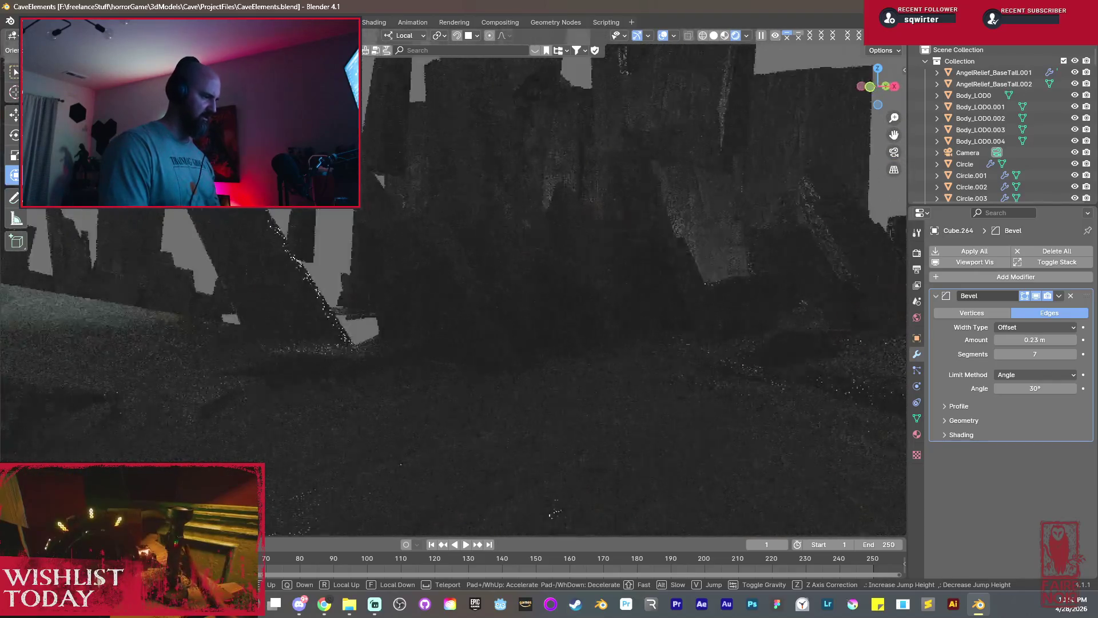
key("Return")
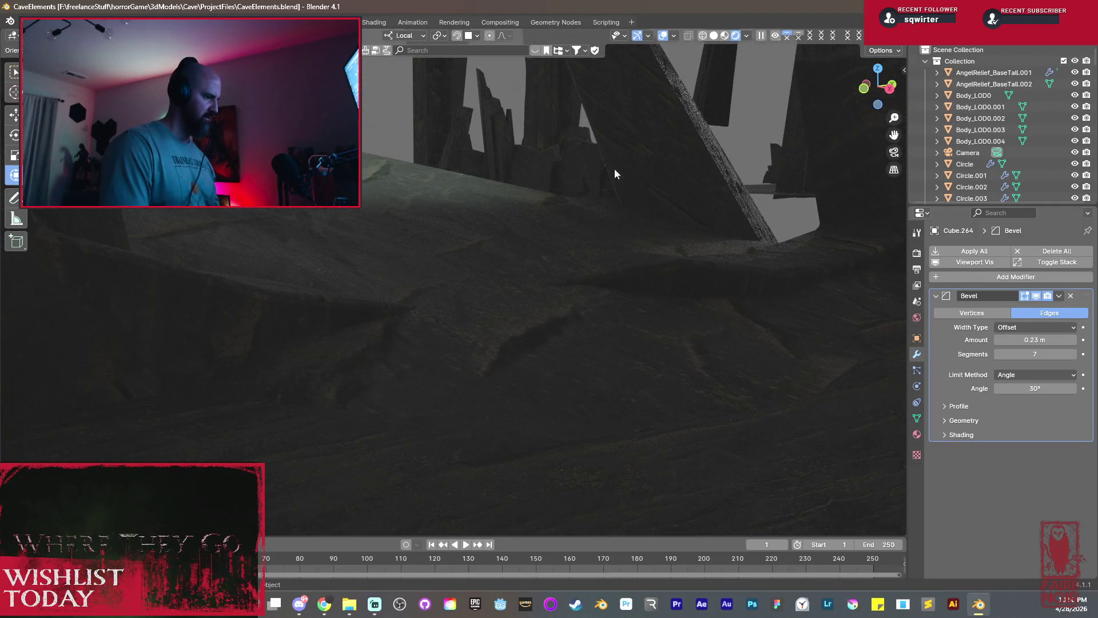
left_click(514, 217)
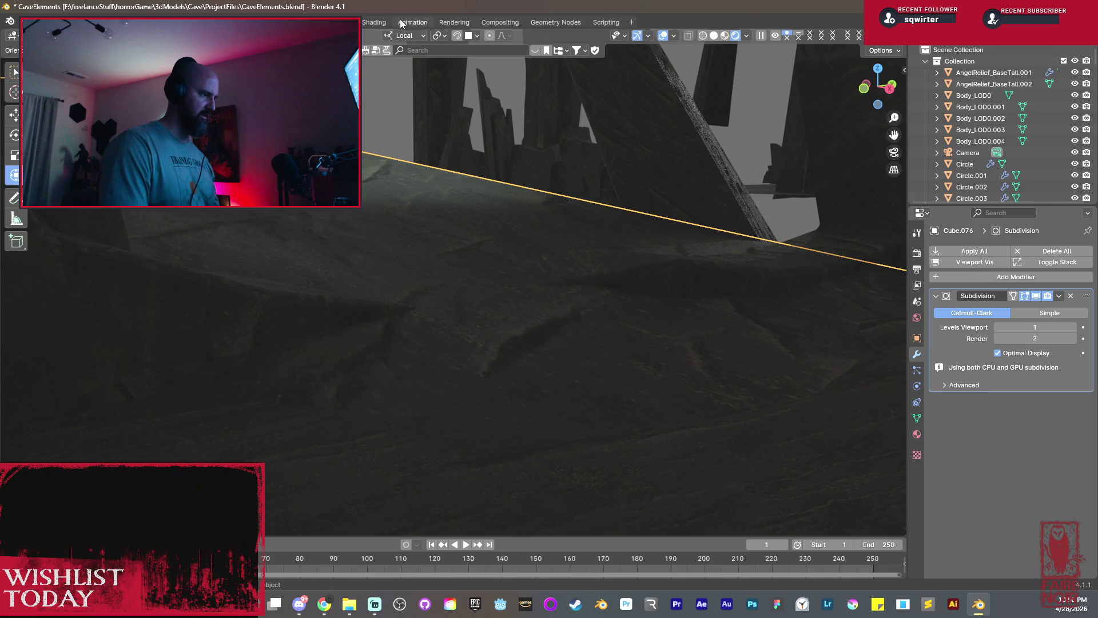
Switch to the Shading workspace with Rendered shading and bring Cube.076's texture nodes into view.
left_click(374, 23)
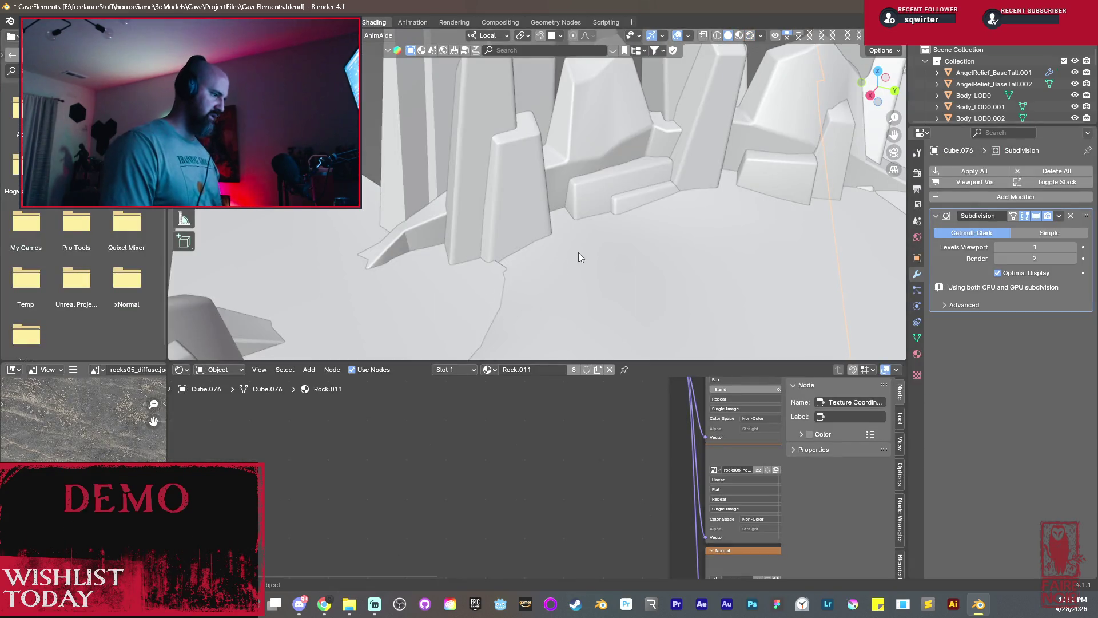
scroll(579, 253, "down", 3)
mouse_move(532, 251)
middle_mouse_down()
mouse_move(519, 263)
mouse_move(527, 235)
middle_mouse_up()
scroll(519, 264, "up", 5)
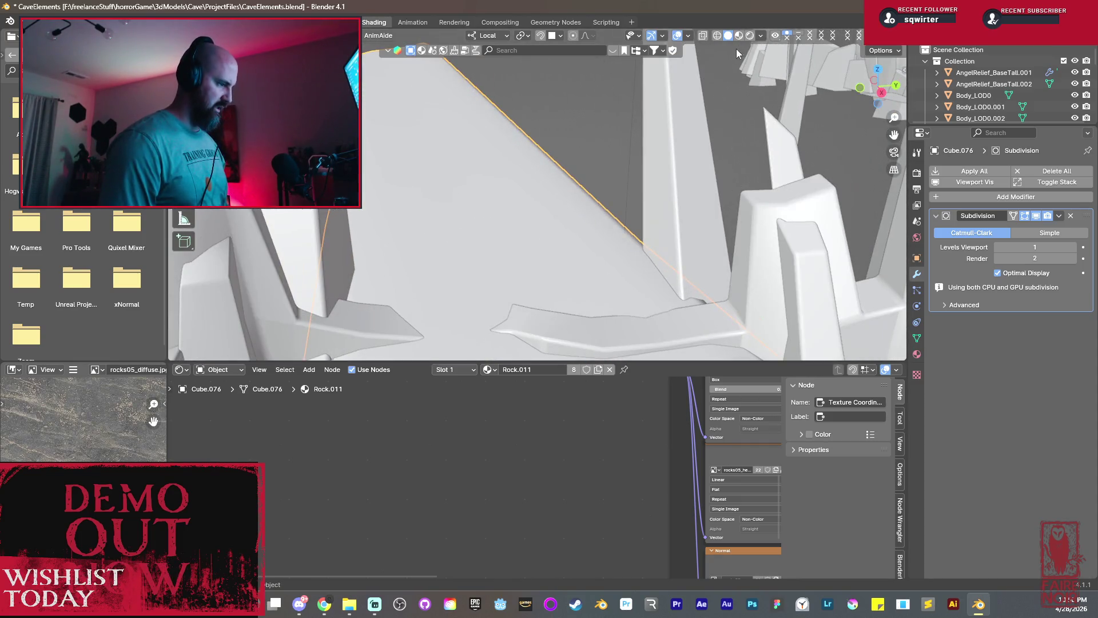
left_click(752, 35)
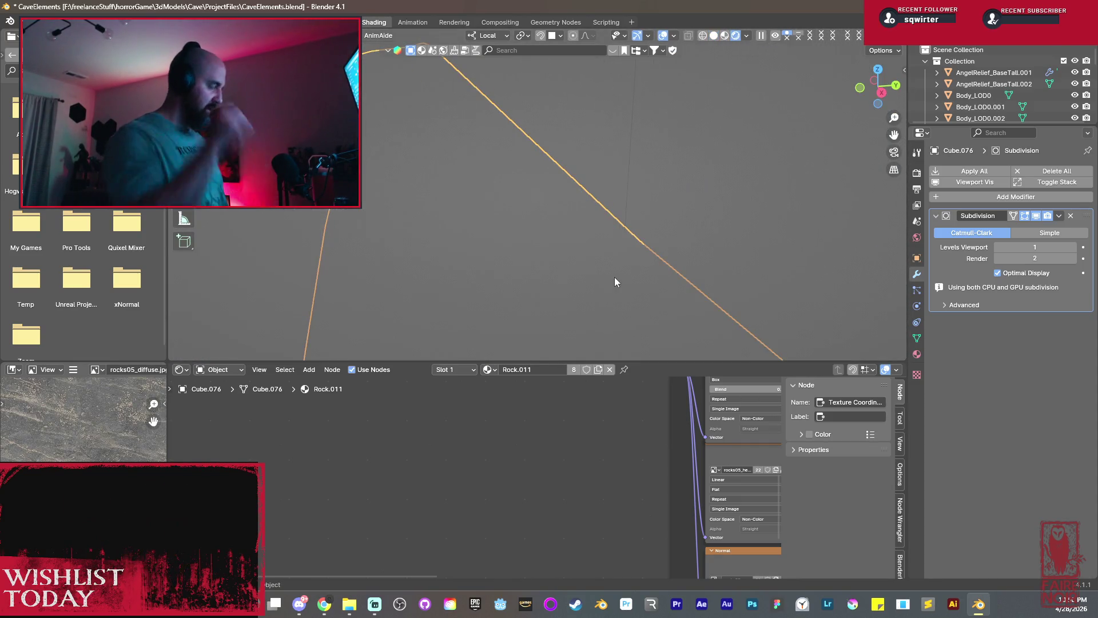
scroll(554, 262, "down", 3)
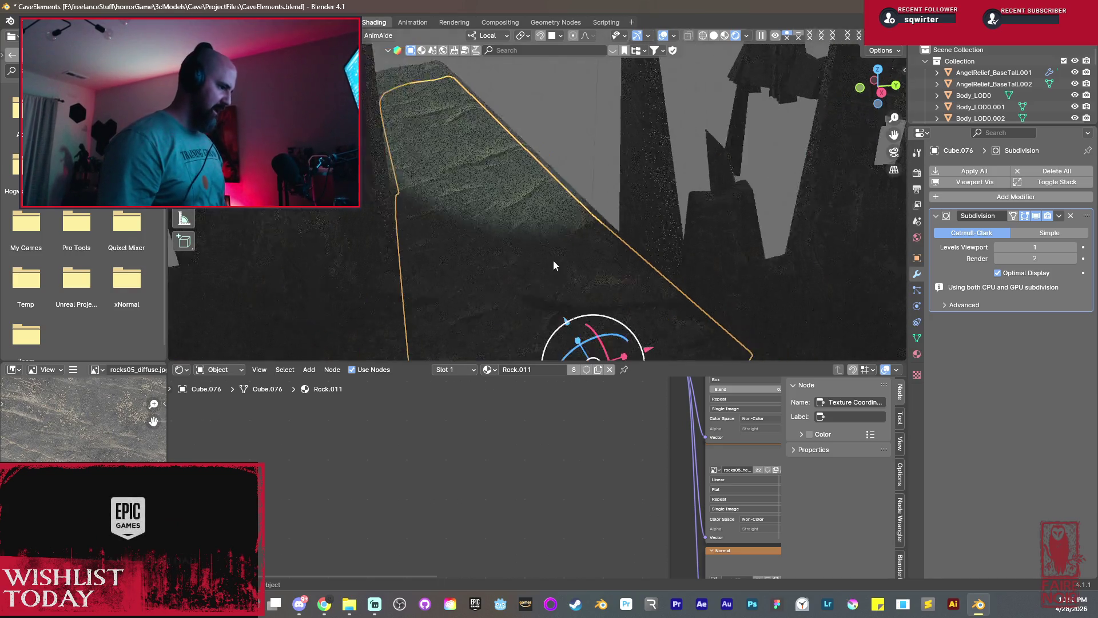
mouse_move(525, 436)
middle_mouse_down()
mouse_move(543, 571)
mouse_move(454, 517)
middle_mouse_up()
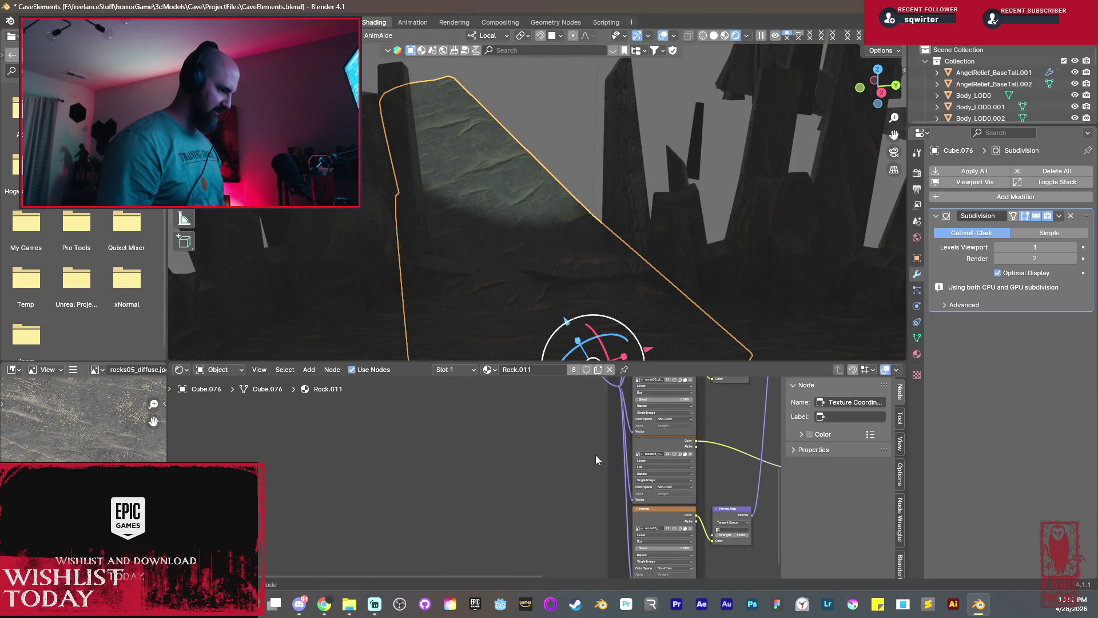
scroll(454, 518, "up", 2)
scroll(477, 500, "up", 2)
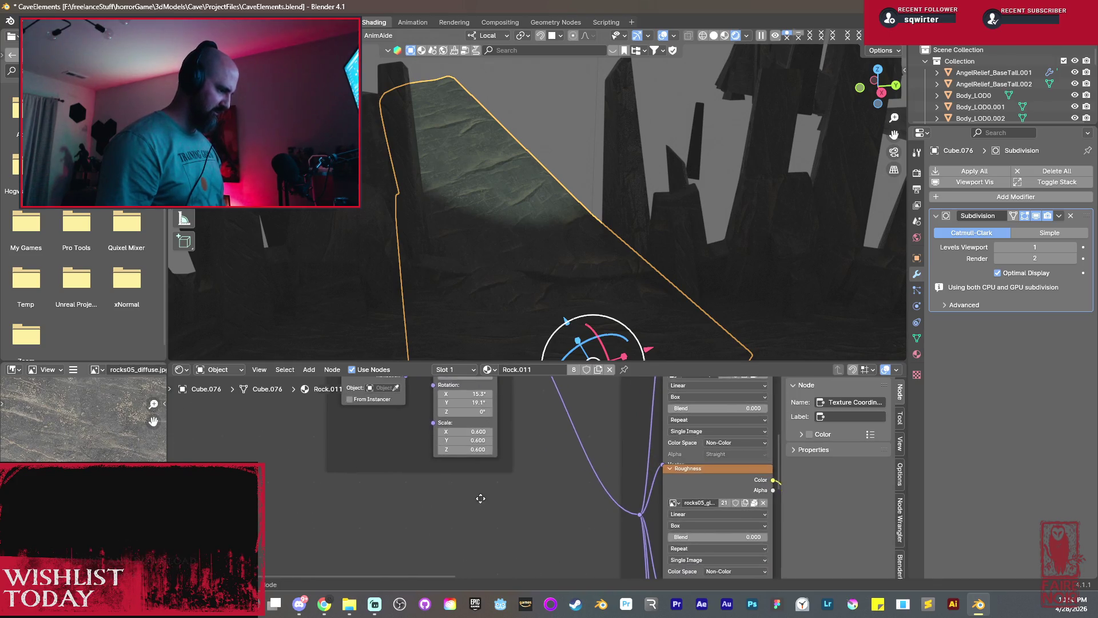
scroll(507, 486, "up", 2)
scroll(447, 464, "up", 1)
Add a Value node and link it to Rock.011's Mapping Scale input, then show the material settings.
key("shift+a")
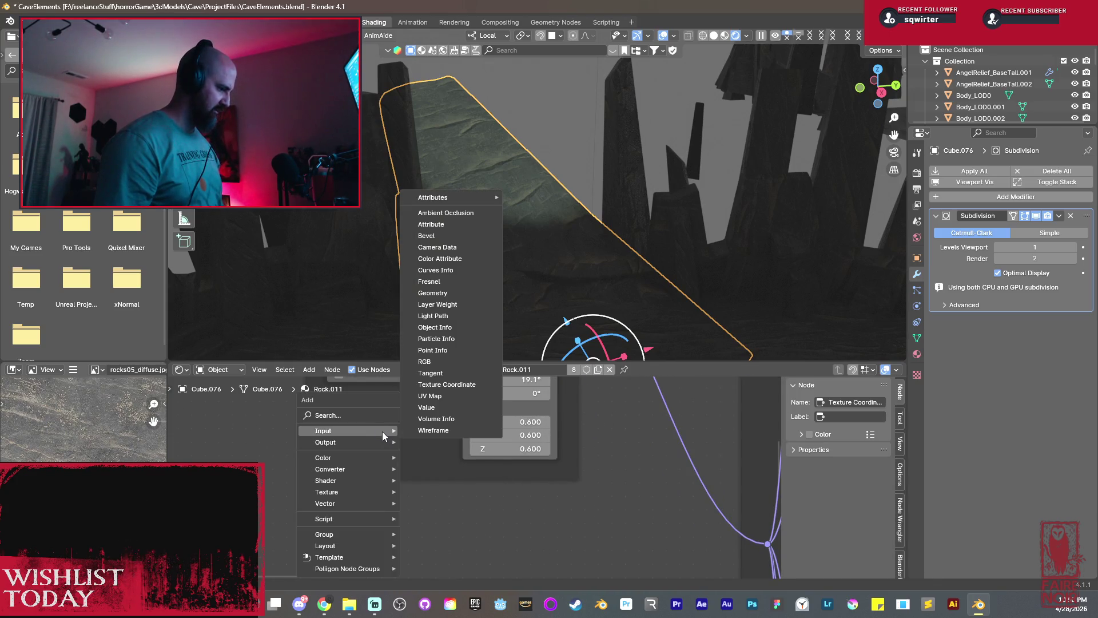
left_click(429, 408)
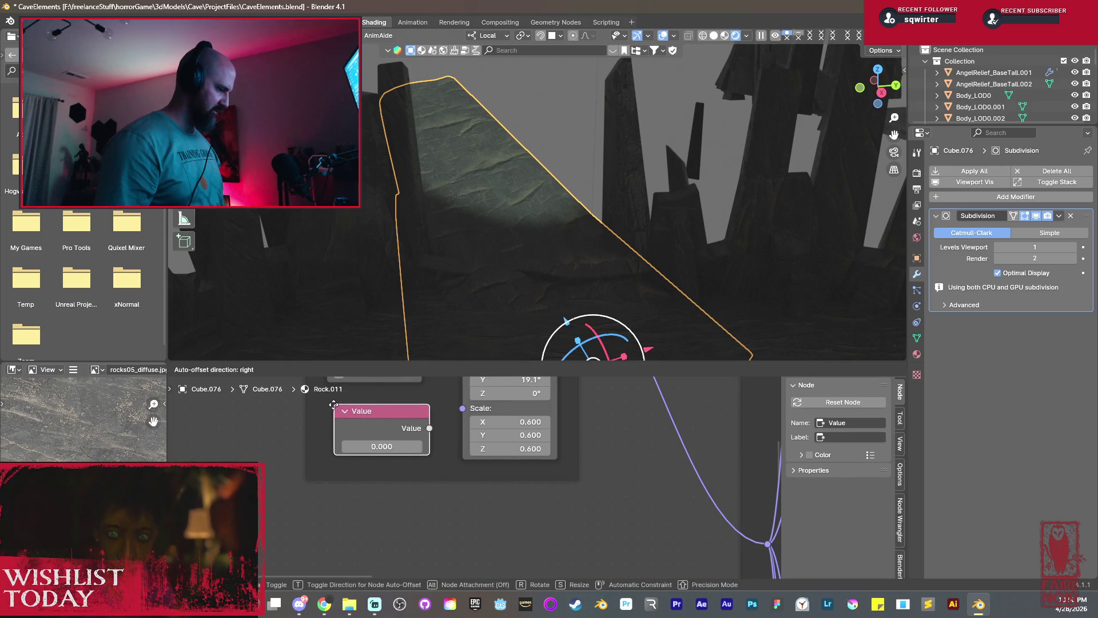
left_click(332, 405)
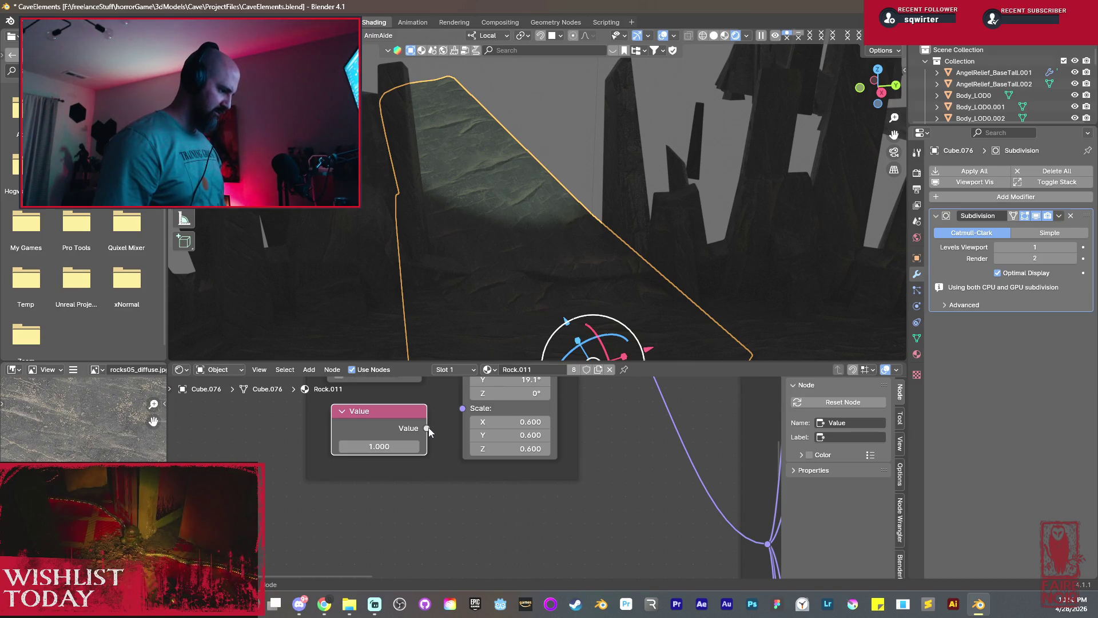
left_click_drag(427, 428, 462, 409)
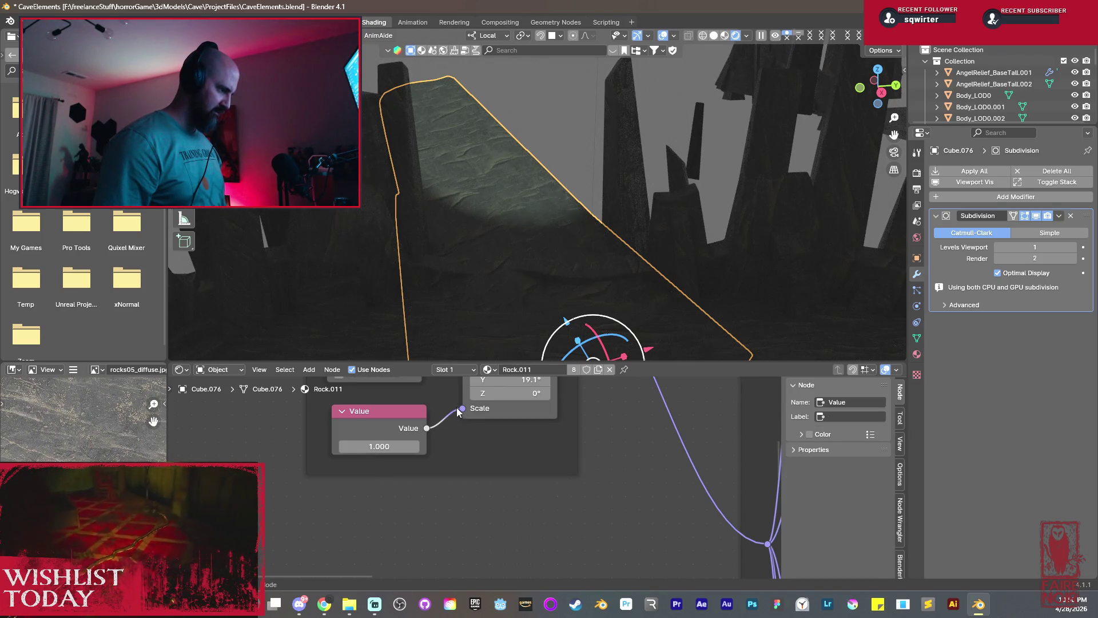
left_click(916, 354)
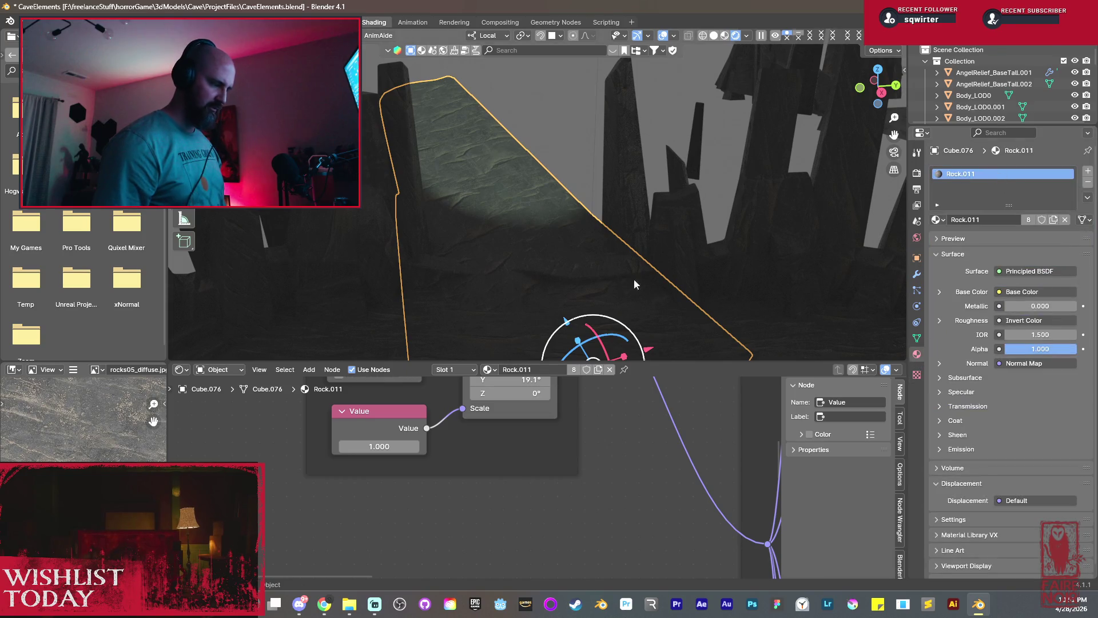
scroll(634, 279, "up", 2)
scroll(586, 202, "up", 3)
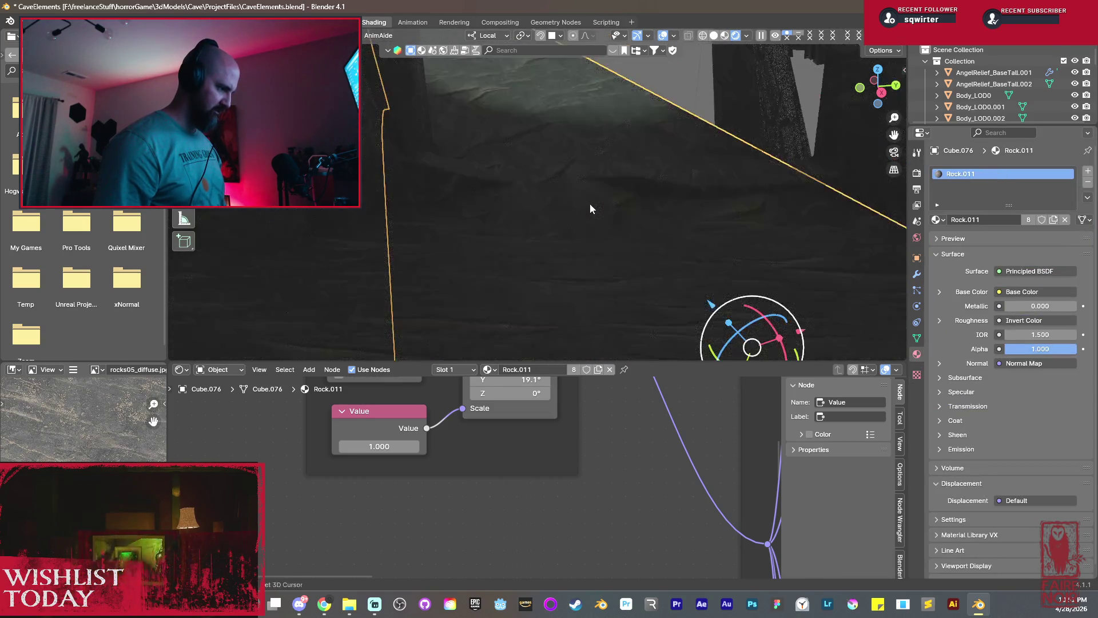
scroll(590, 203, "up", 2)
scroll(576, 209, "up", 2)
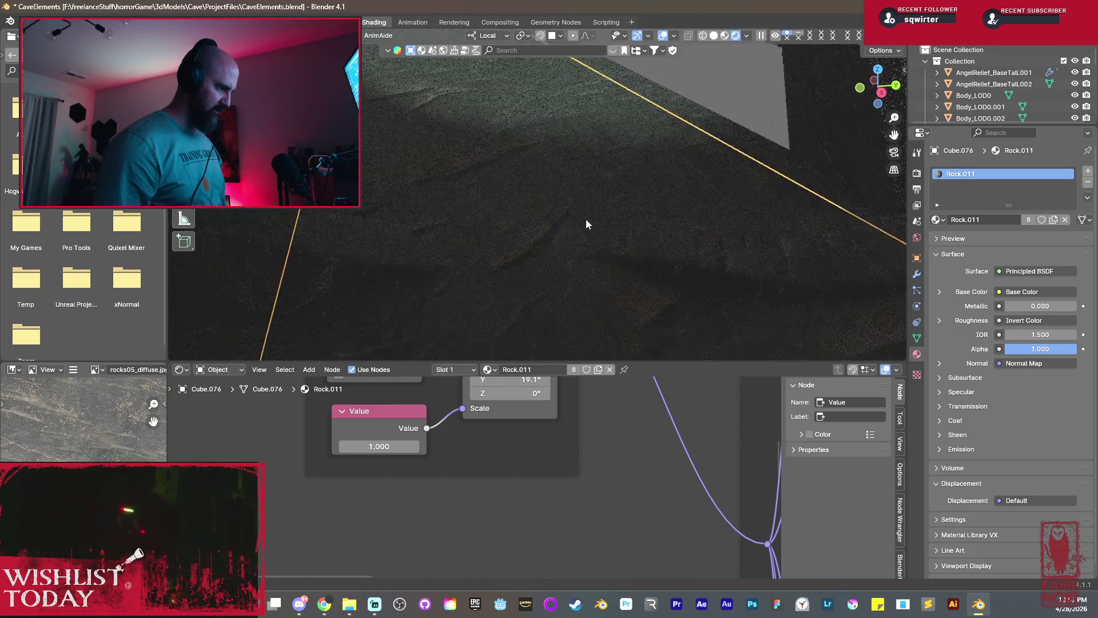
scroll(585, 227, "up", 2)
scroll(583, 219, "up", 2)
scroll(581, 212, "up", 1)
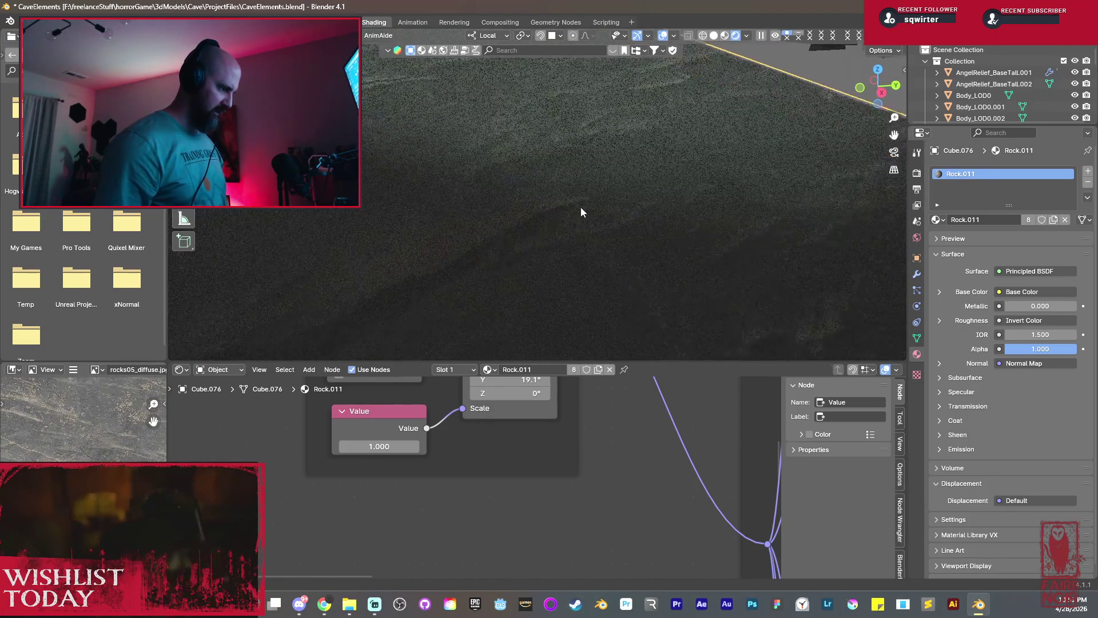
scroll(583, 207, "up", 2)
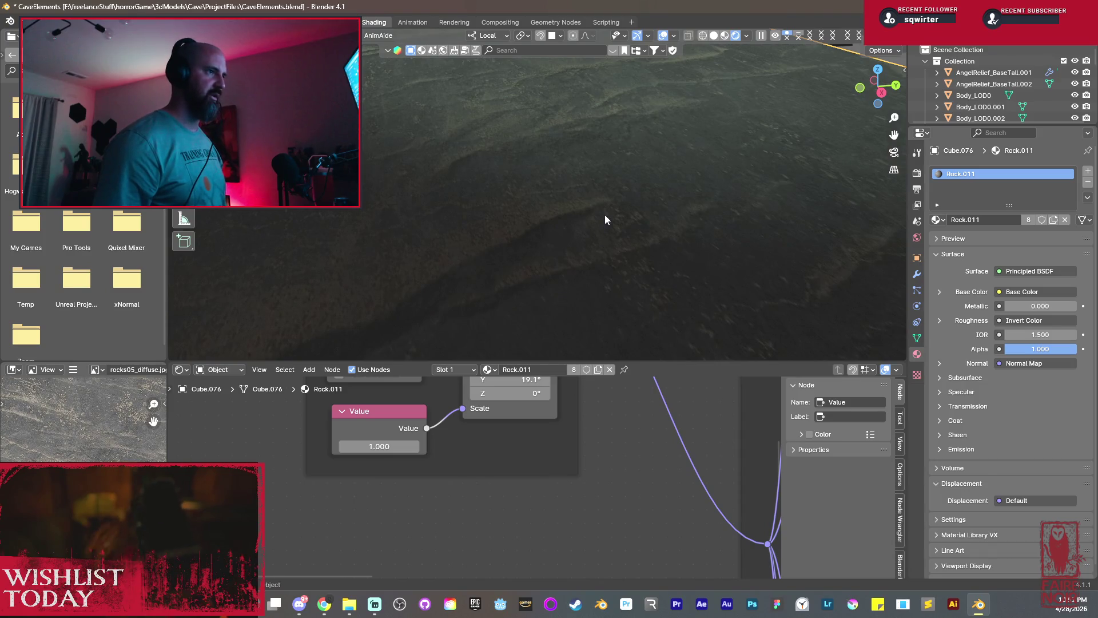
scroll(605, 159, "down", 2)
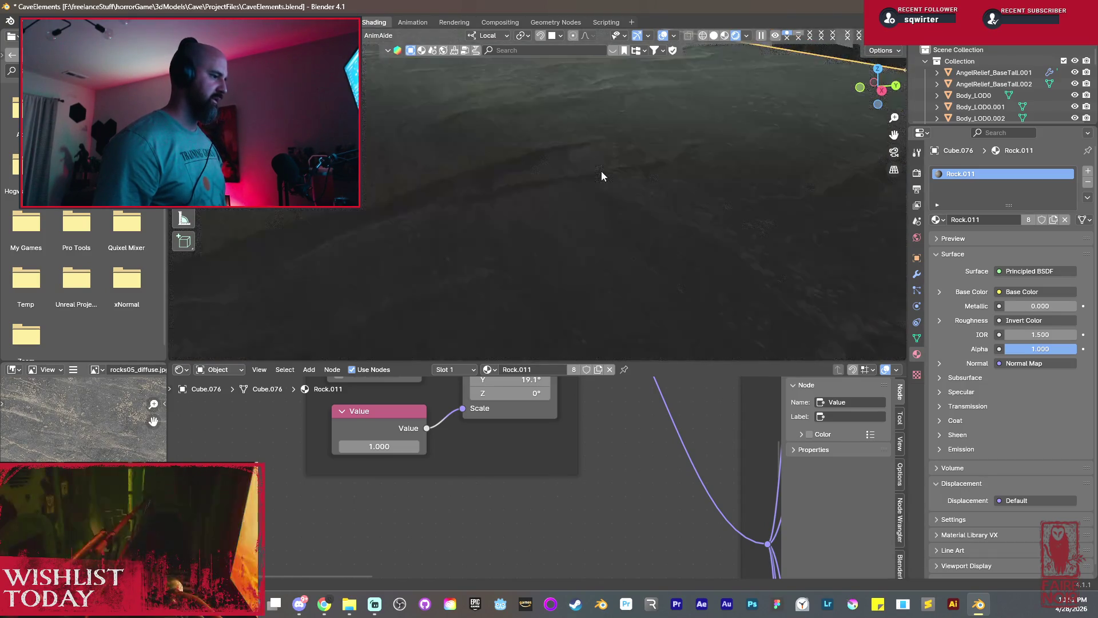
scroll(599, 214, "down", 2)
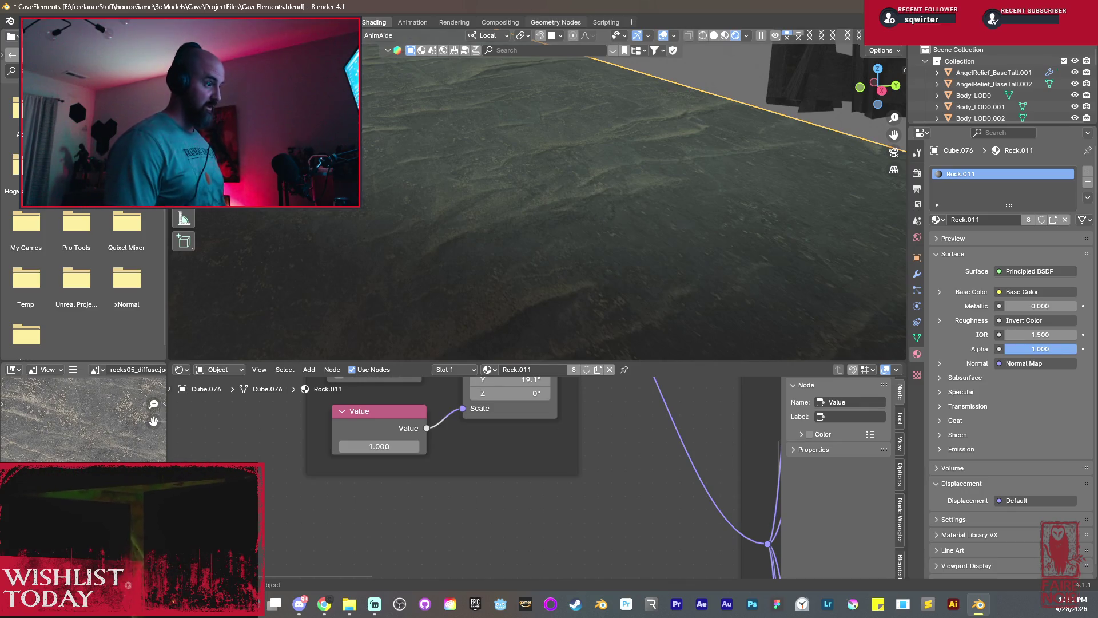
Drag the Value node from 1.000 to 2.400 to enlarge Rock.011's texture scale on the floor.
mouse_move(557, 233)
middle_mouse_down()
mouse_move(565, 261)
mouse_move(550, 260)
mouse_move(555, 242)
mouse_move(549, 257)
middle_mouse_up()
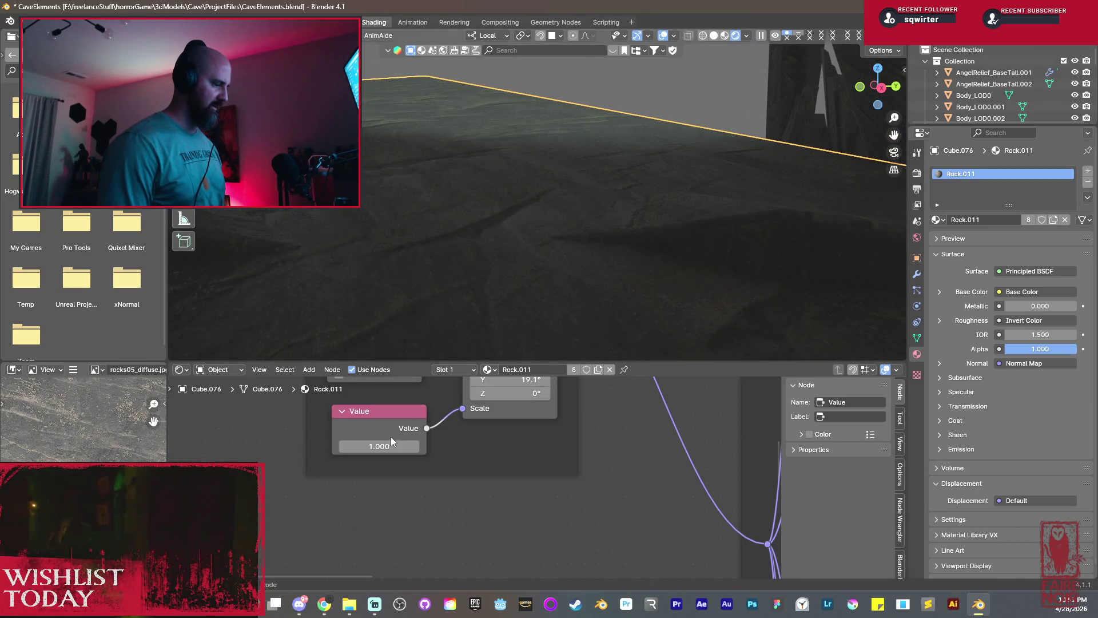
left_click_drag(378, 446, 429, 447)
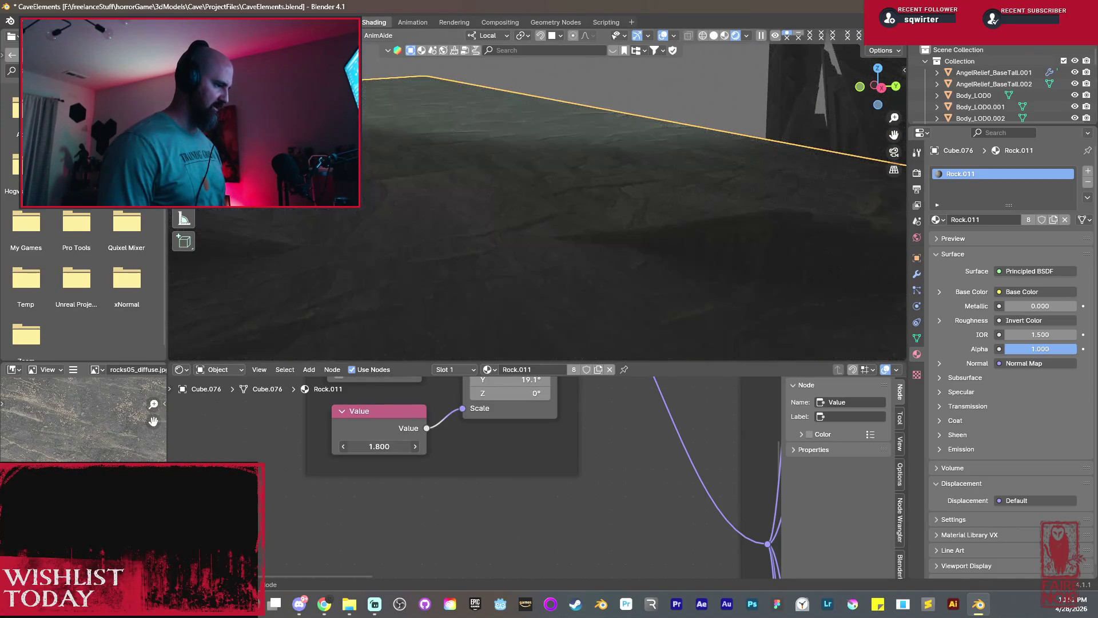
mouse_move(540, 215)
middle_mouse_down()
mouse_move(534, 223)
mouse_move(616, 266)
mouse_move(520, 216)
mouse_move(556, 241)
mouse_move(512, 239)
mouse_move(537, 201)
mouse_move(548, 210)
middle_mouse_up()
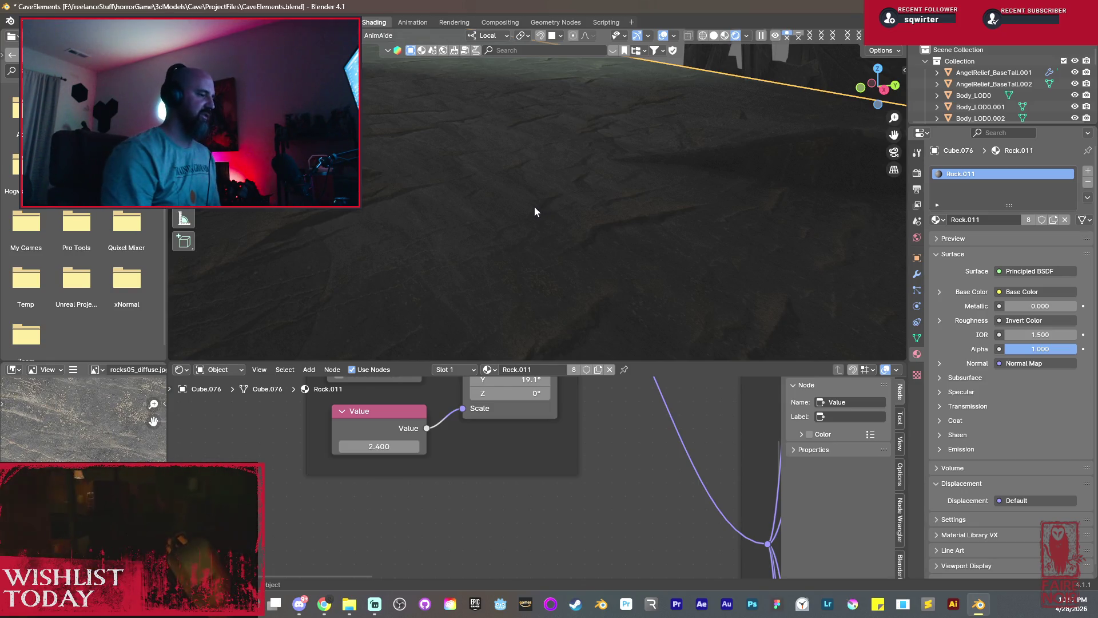
Orbit the view to bring the rock wall beside the 2.400-scaled floor into frame.
middle_click_drag(545, 192, 607, 228)
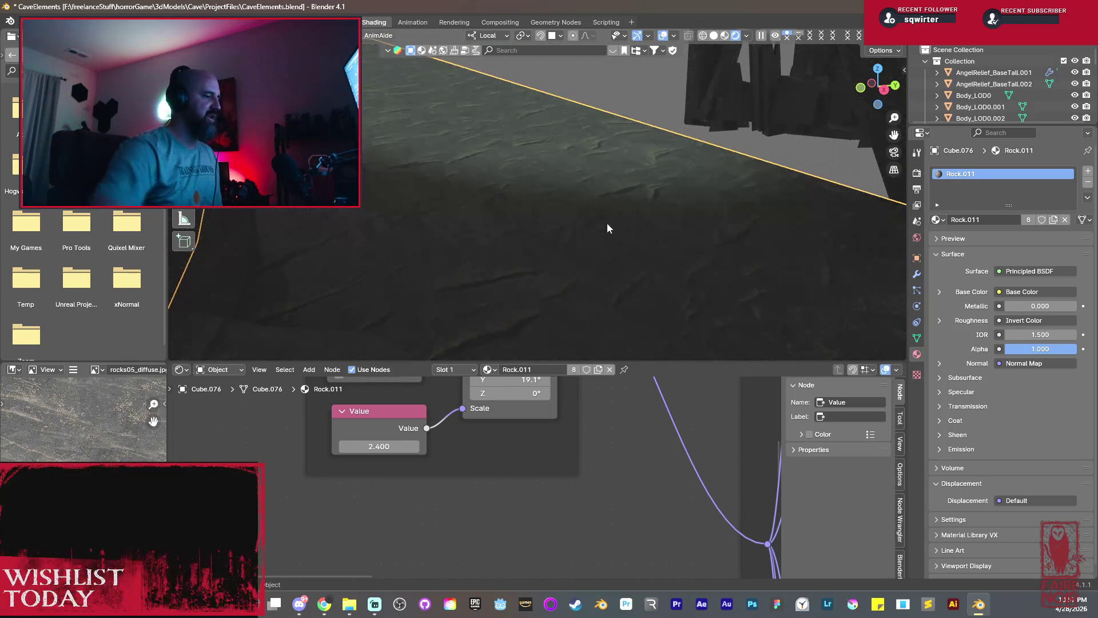
middle_click_drag(607, 228, 585, 234)
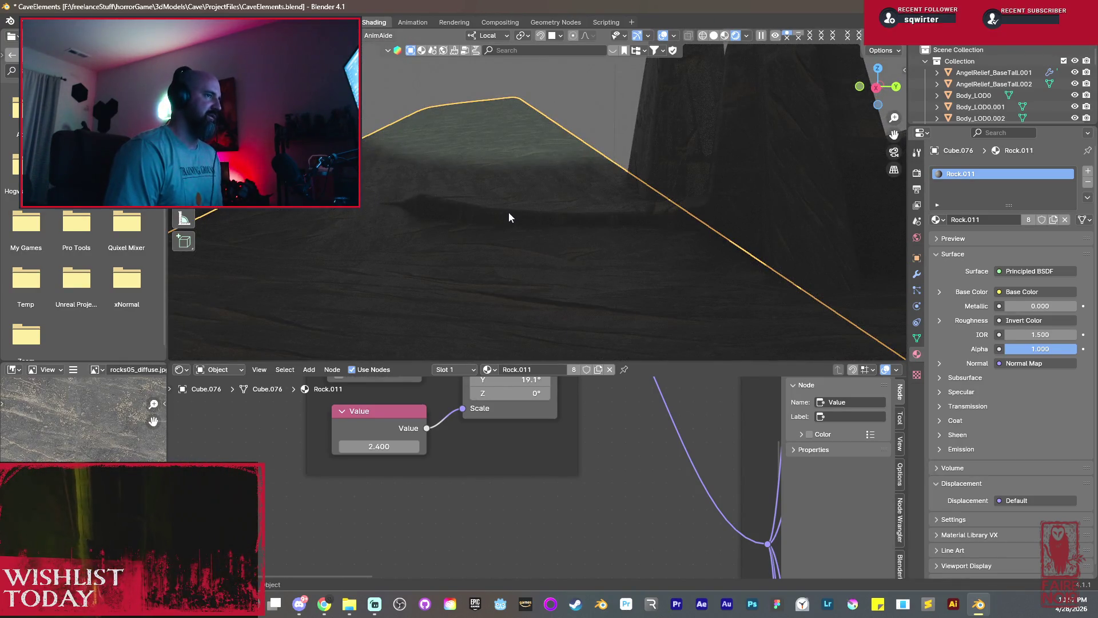
middle_click_drag(532, 468, 475, 409)
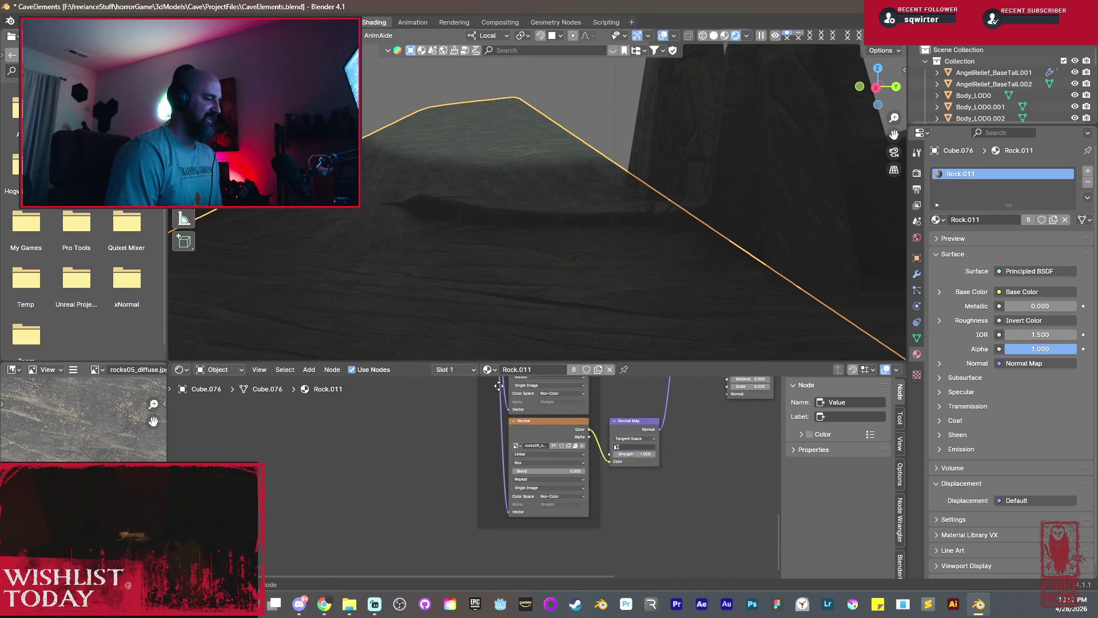
scroll(437, 474, "down", 2)
scroll(436, 471, "down", 1)
scroll(437, 472, "down", 1)
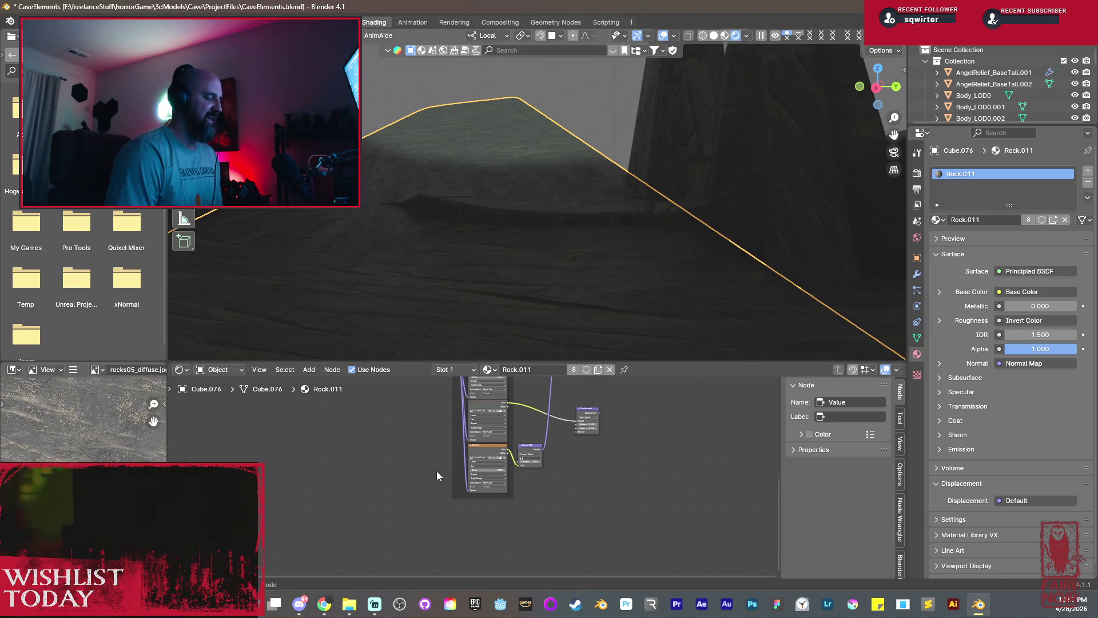
left_click(505, 306)
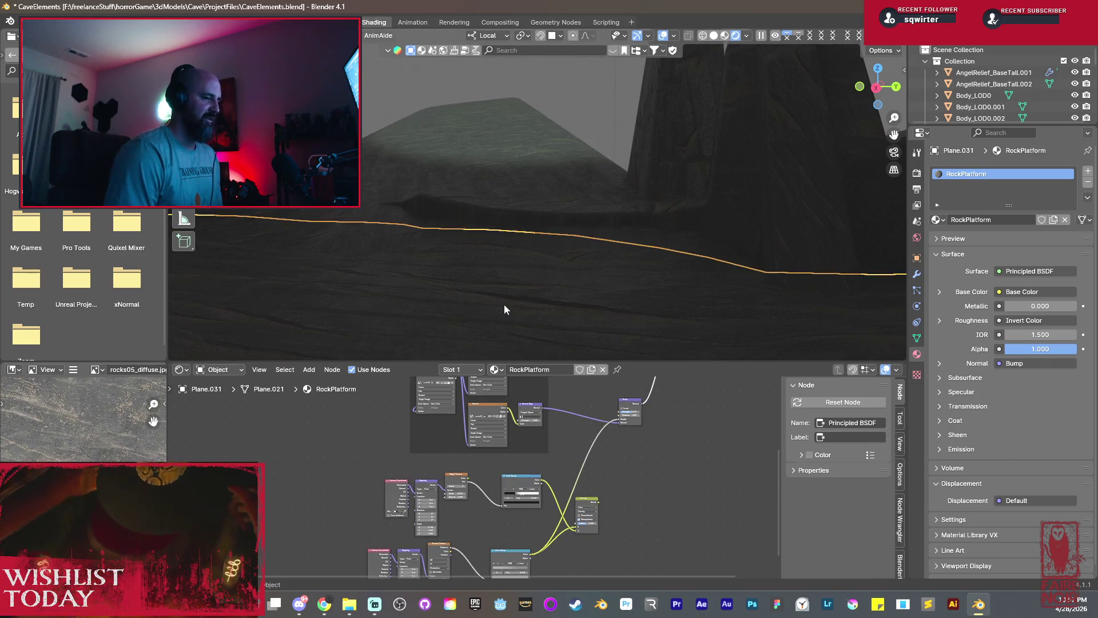
left_click(455, 161)
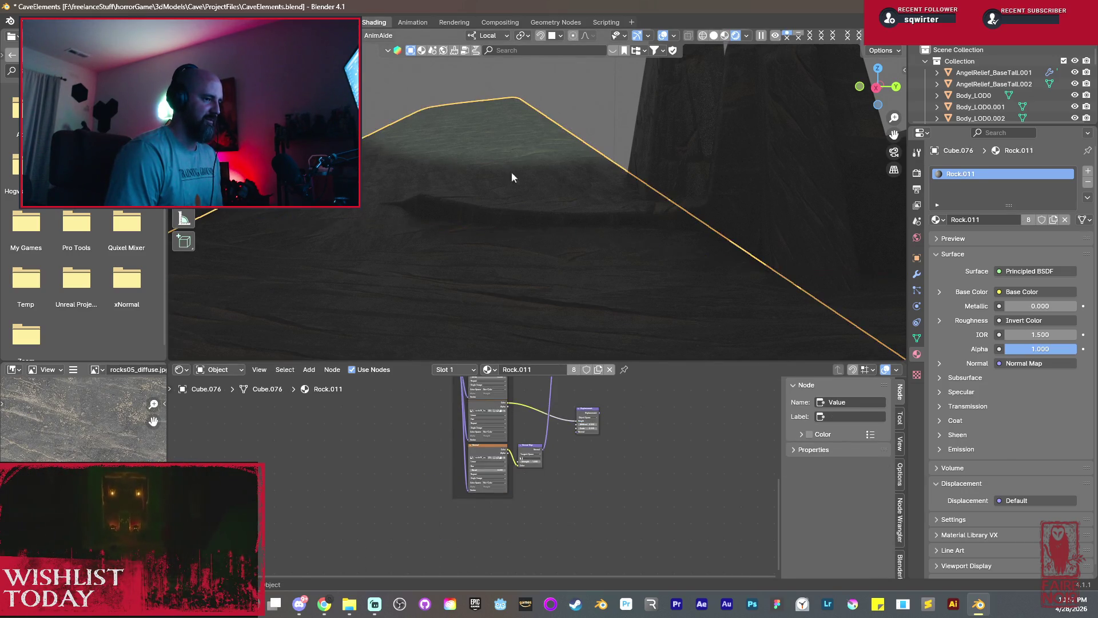
key("KP_Decimal")
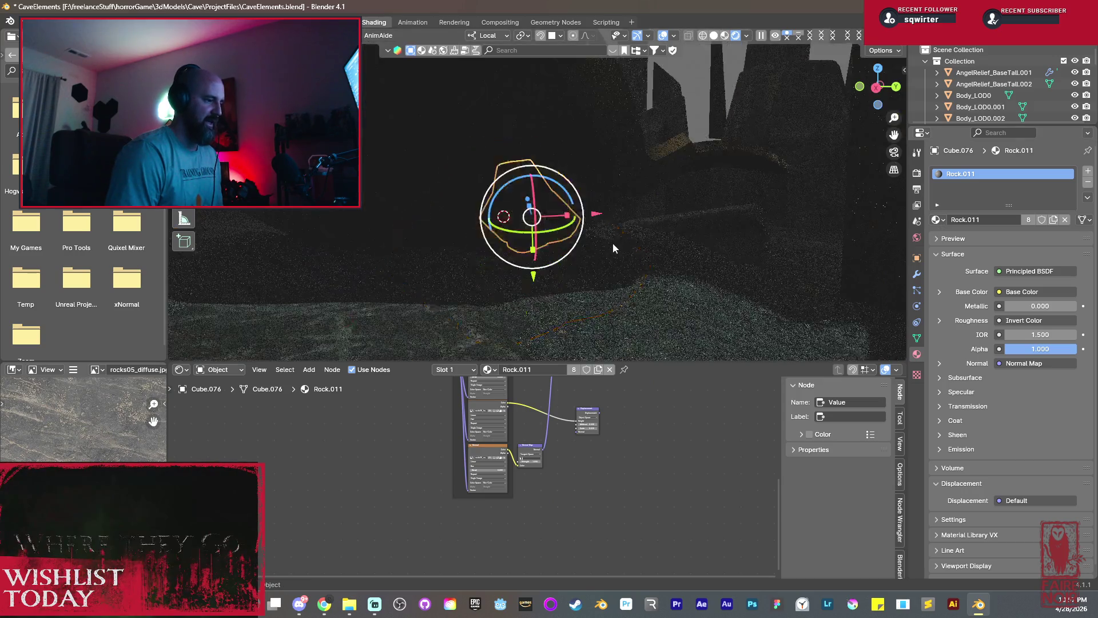
scroll(595, 236, "up", 5)
scroll(595, 254, "up", 5)
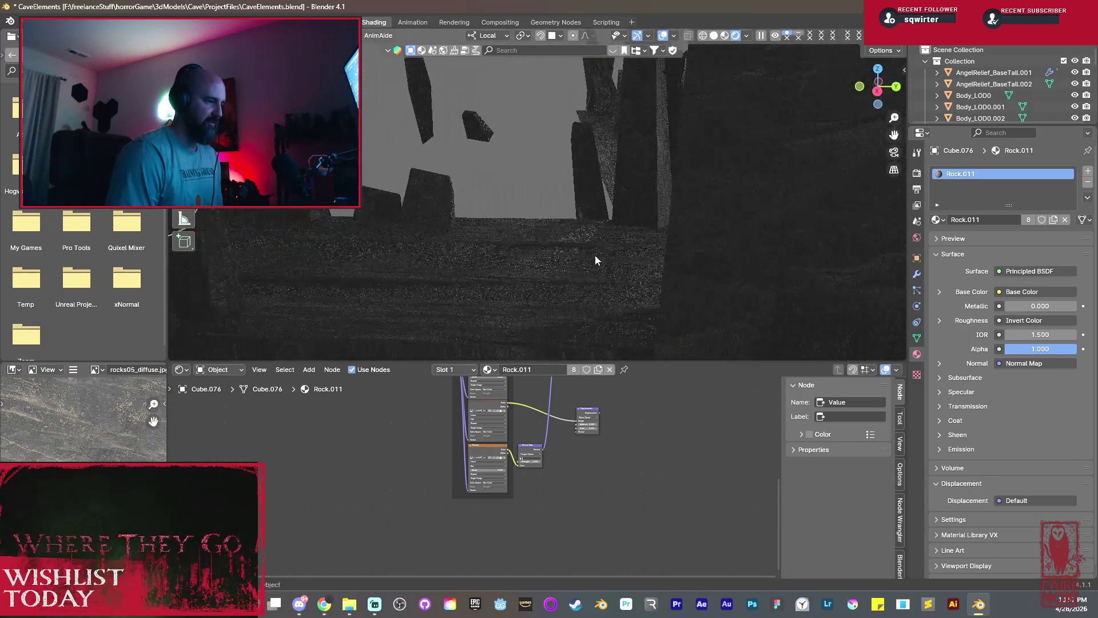
left_click(532, 328)
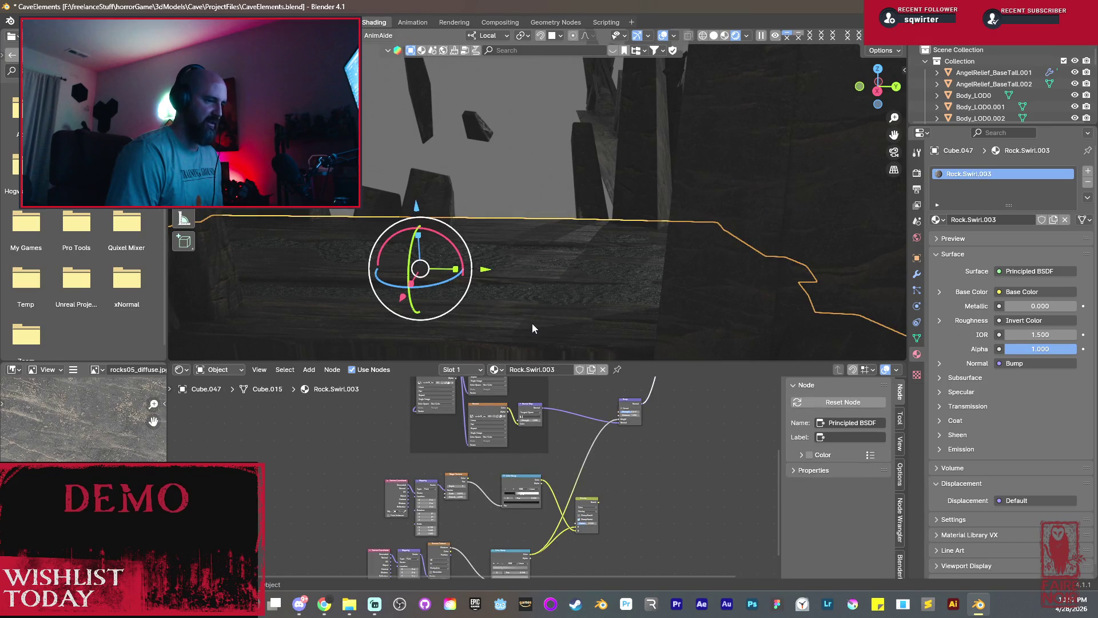
mouse_move(532, 323)
middle_mouse_down()
mouse_move(651, 215)
mouse_move(573, 237)
middle_mouse_up()
scroll(573, 236, "up", 2)
left_click(569, 244)
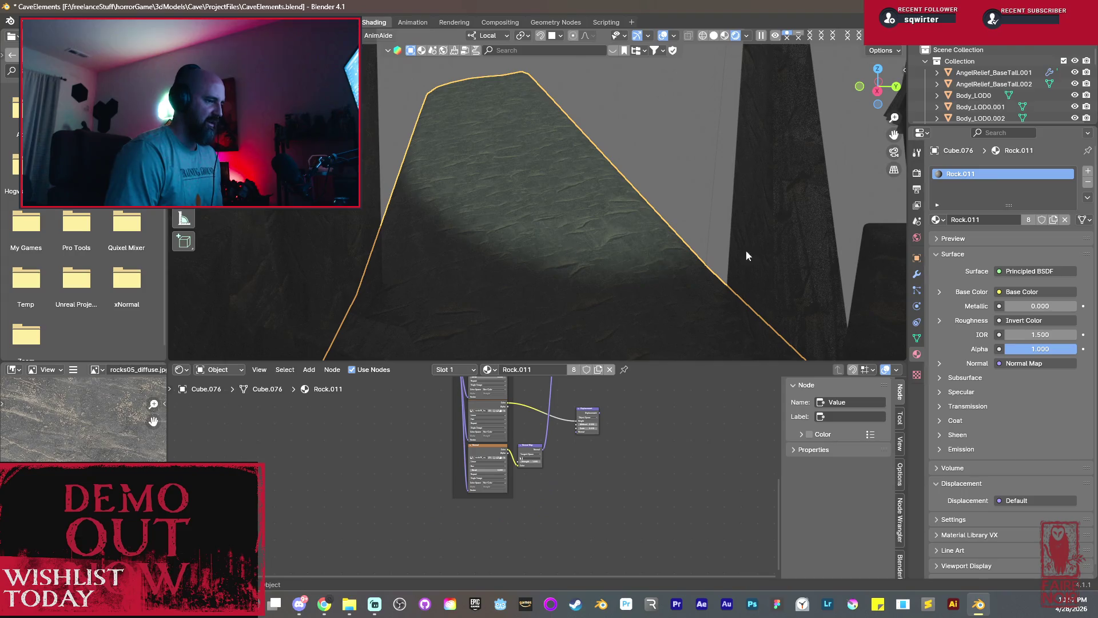
Try Rock.Swirl.003 and then Rock.Swirl.004 on the rock slab from the Browse Material list.
left_click(939, 220)
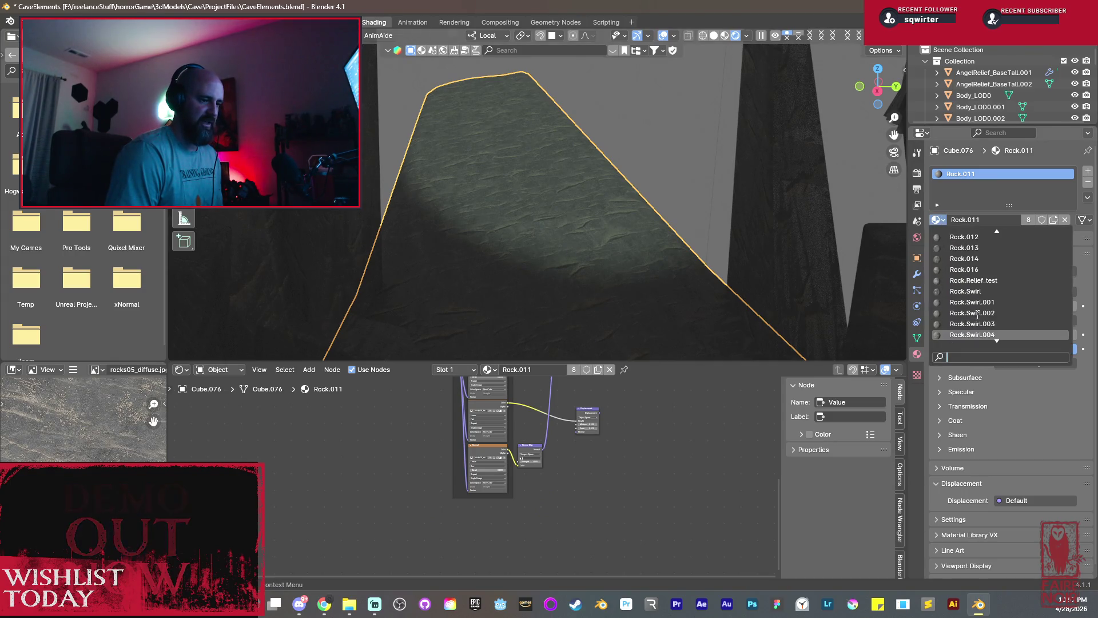
left_click(998, 325)
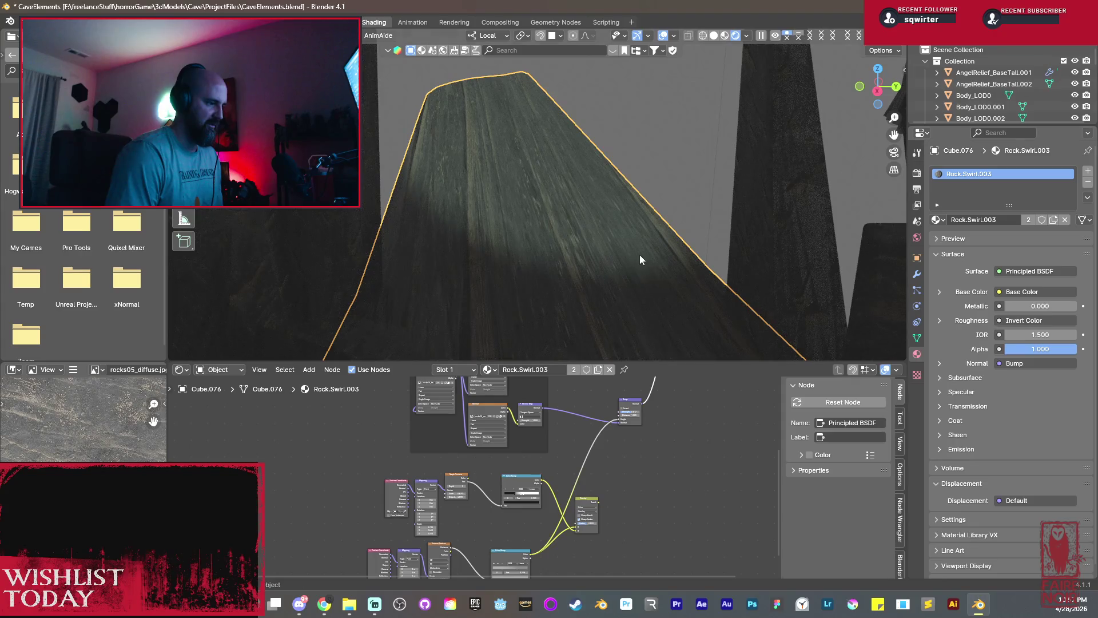
middle_click_drag(555, 244, 543, 228)
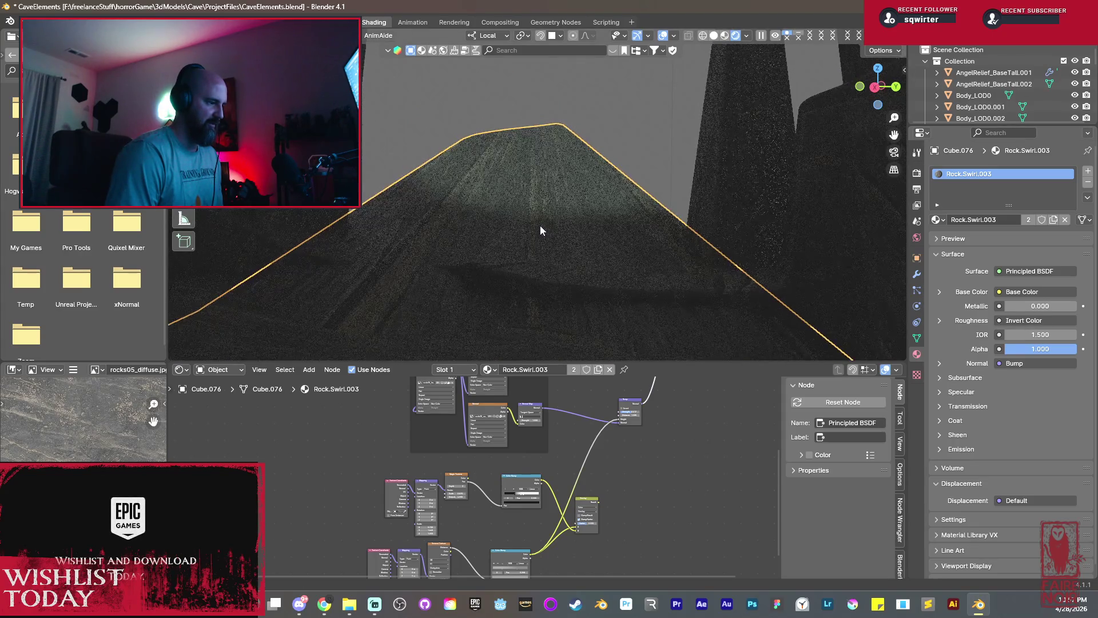
left_click(939, 220)
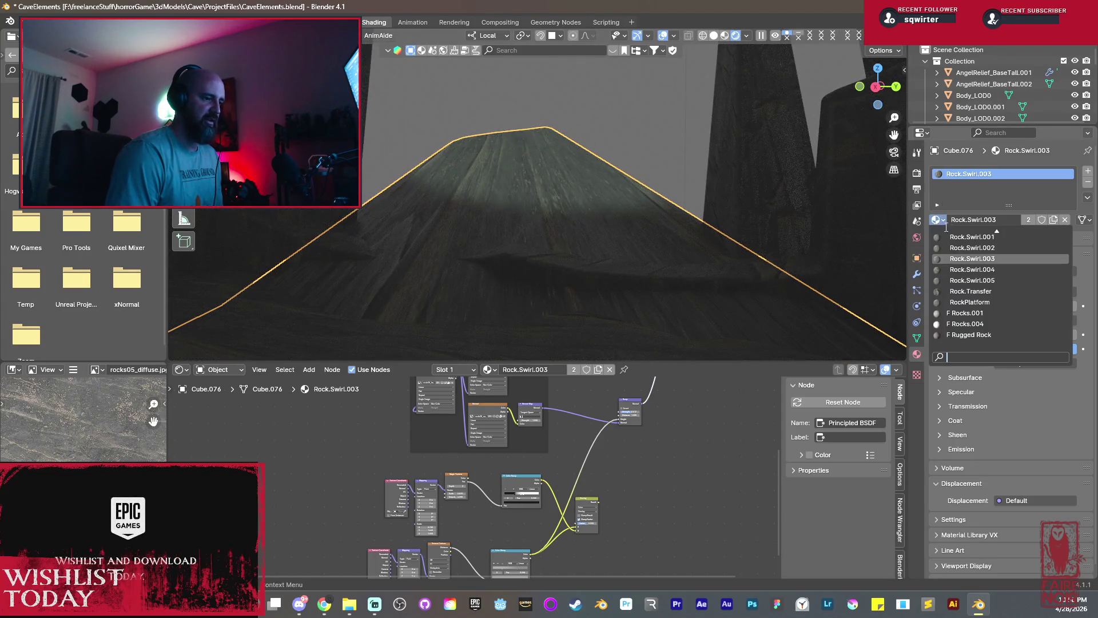
left_click(981, 270)
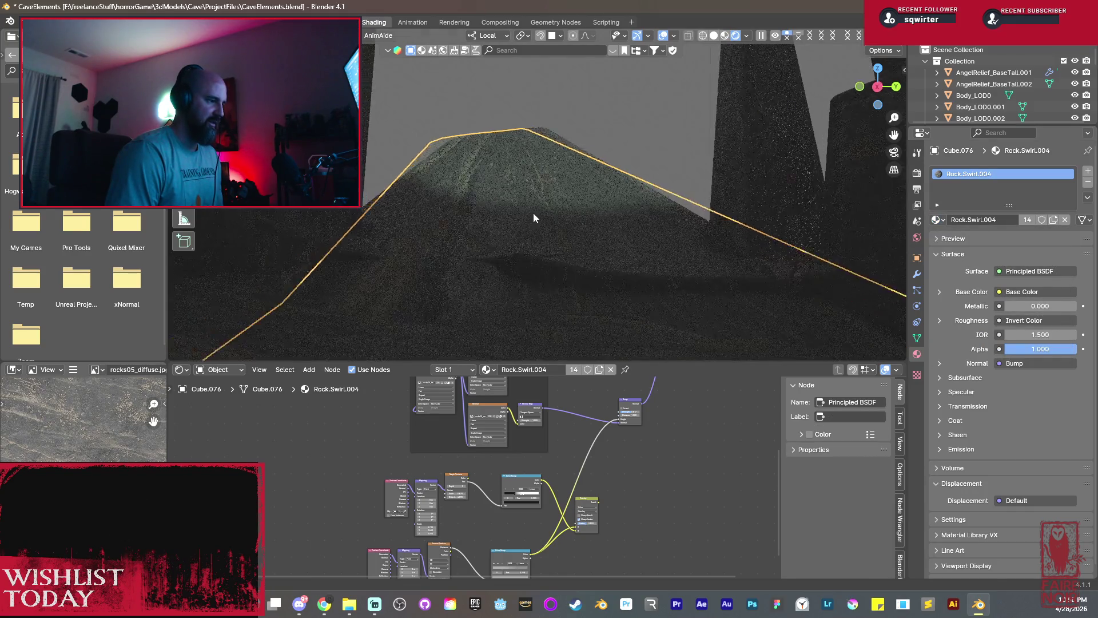
middle_click_drag(533, 213, 605, 237)
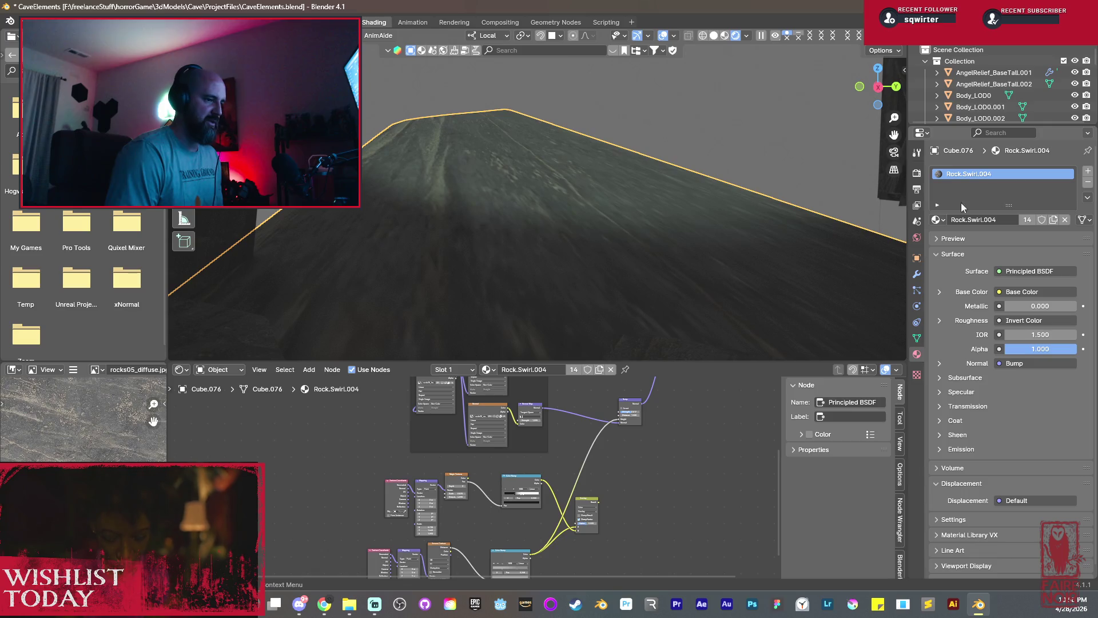
Settle on Rock.Swirl.005 as the slab's material, giving it a swirled rock surface.
left_click(939, 220)
left_click(967, 269)
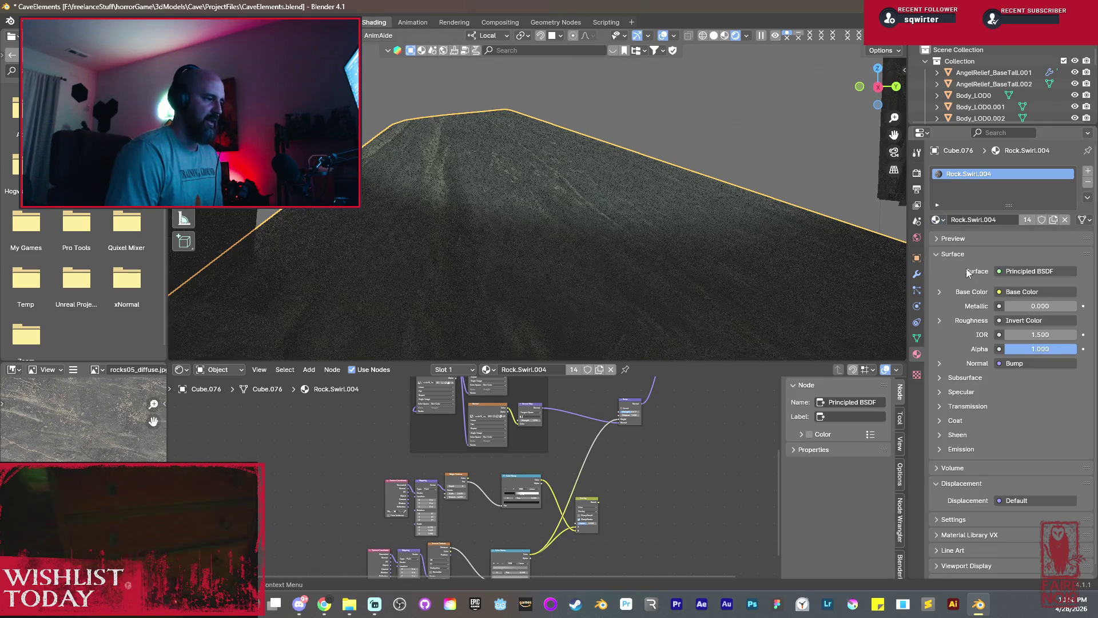
left_click(938, 222)
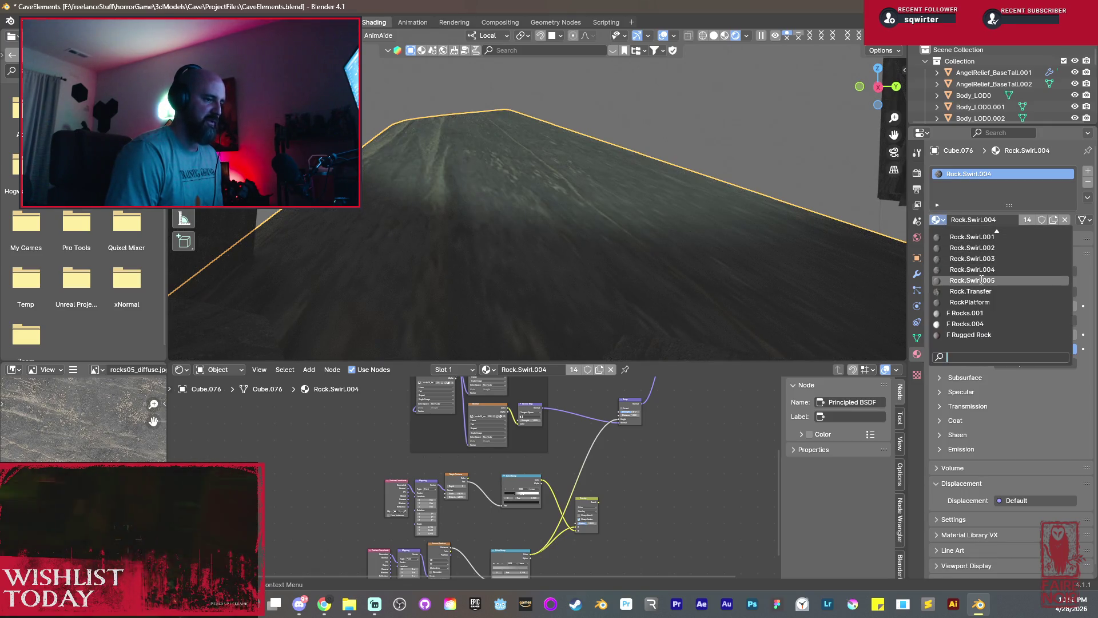
left_click(980, 279)
mouse_move(500, 214)
middle_mouse_down()
mouse_move(551, 246)
mouse_move(575, 236)
mouse_move(616, 255)
mouse_move(735, 267)
mouse_move(634, 250)
mouse_move(670, 266)
middle_mouse_up()
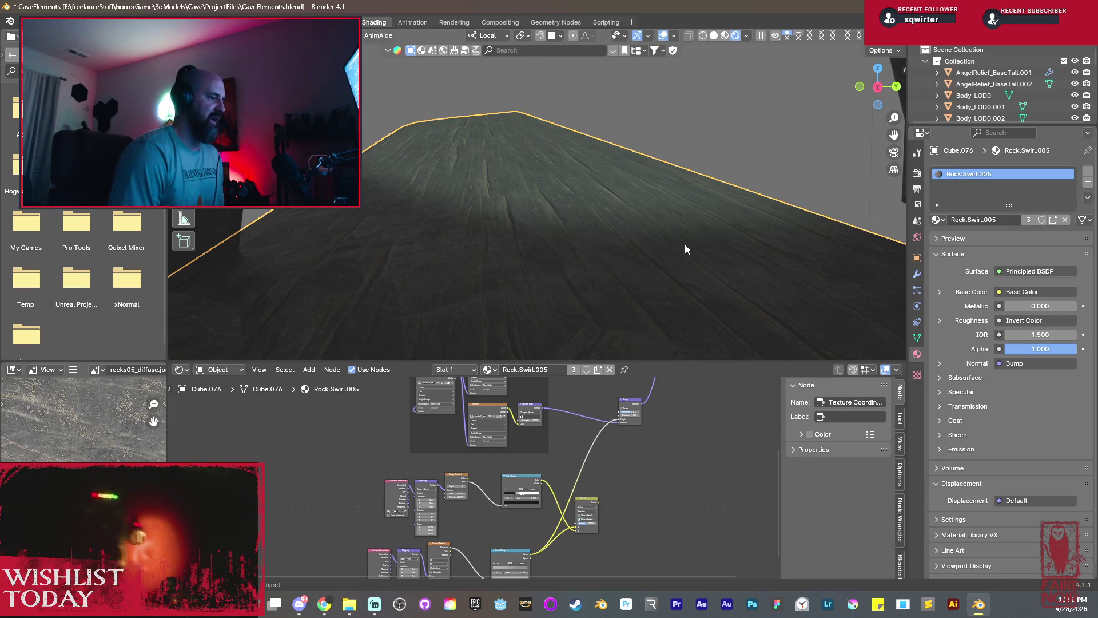
scroll(399, 451, "up", 2)
Bring Rock.Swirl.005's Mapping node into view and restore its Y scale to about 15 after an undo.
middle_click_drag(399, 451, 524, 489)
scroll(505, 505, "up", 2)
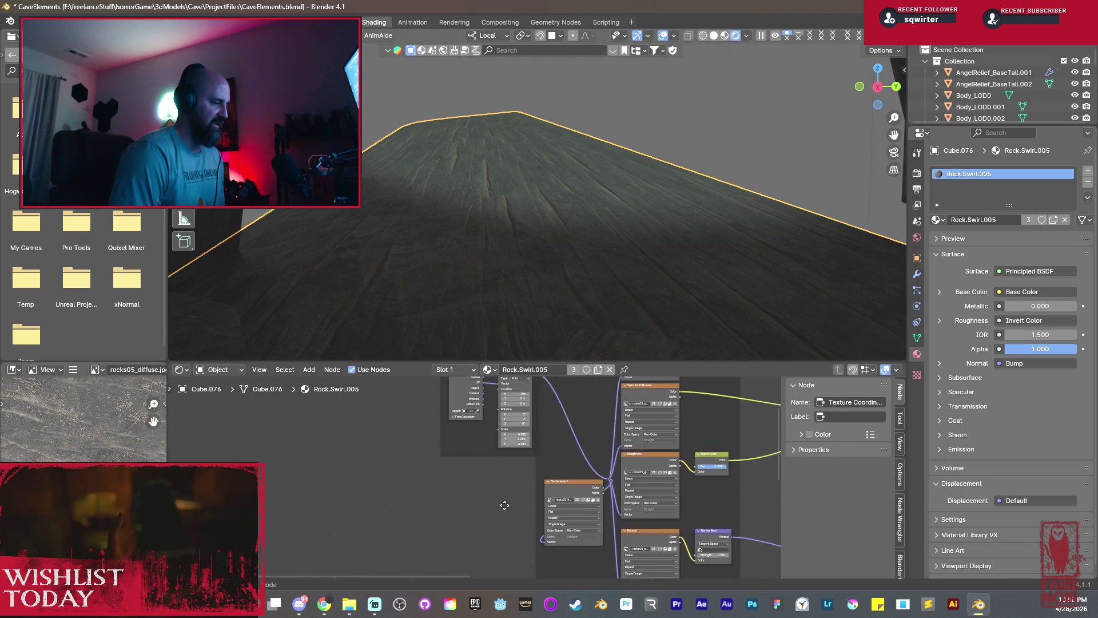
scroll(505, 505, "up", 2)
scroll(507, 477, "up", 1)
scroll(531, 449, "up", 1)
scroll(549, 481, "up", 1)
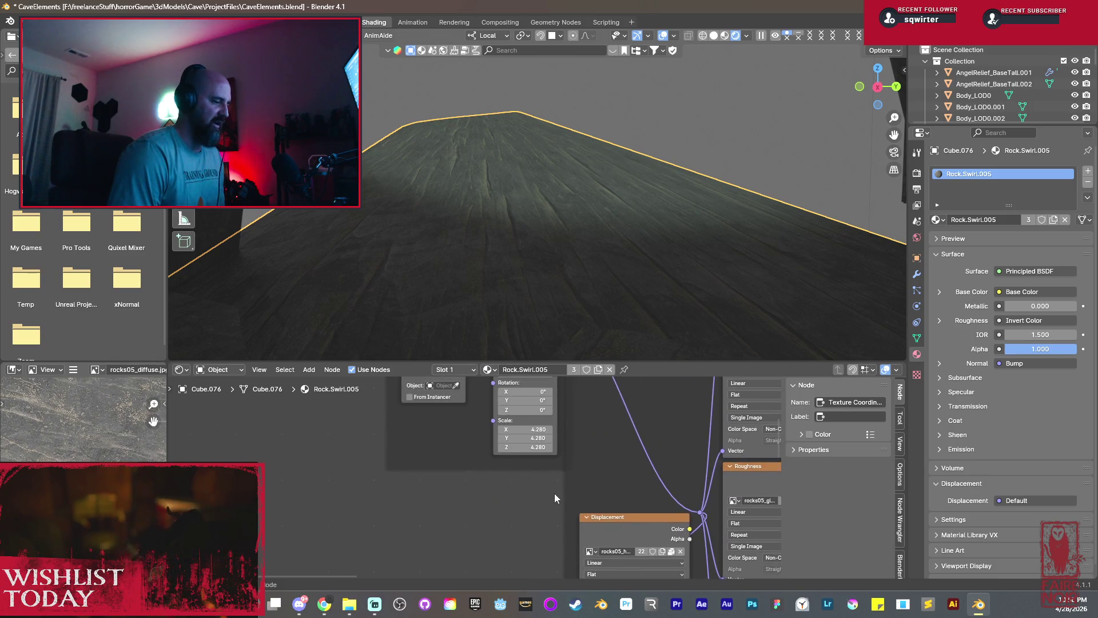
scroll(550, 494, "down", 1)
scroll(549, 493, "down", 1)
scroll(468, 505, "down", 2)
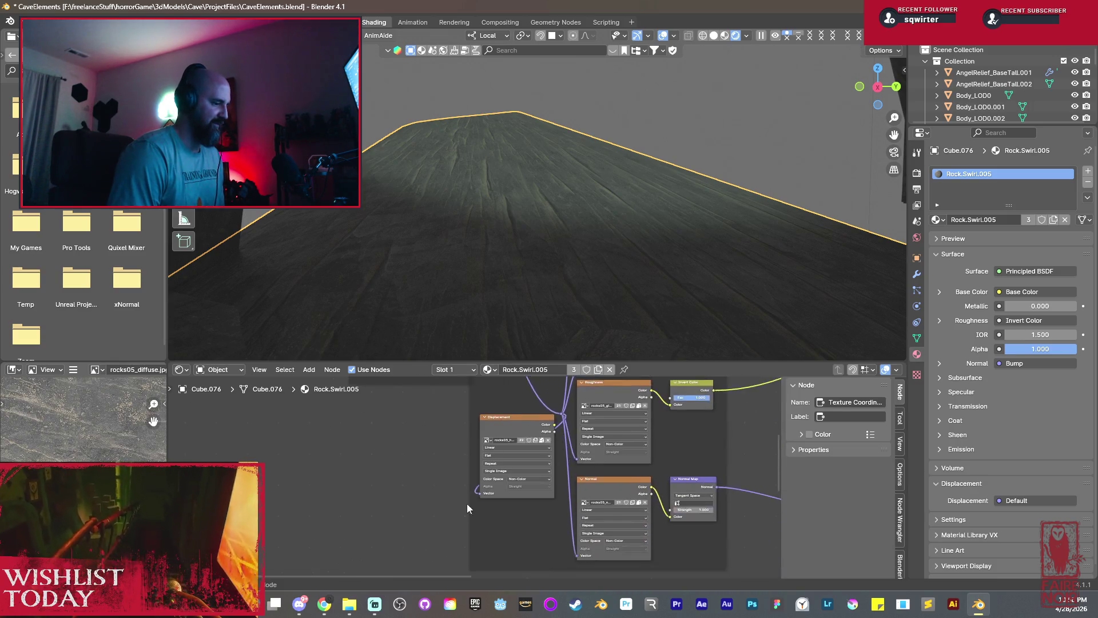
middle_click_drag(467, 508, 539, 458)
scroll(494, 493, "up", 2)
scroll(501, 491, "up", 1)
scroll(544, 517, "down", 1)
scroll(490, 515, "down", 1)
mouse_move(457, 522)
middle_mouse_down()
mouse_move(443, 514)
mouse_move(520, 478)
middle_mouse_up()
scroll(488, 506, "up", 1)
scroll(472, 499, "up", 1)
scroll(465, 500, "up", 1)
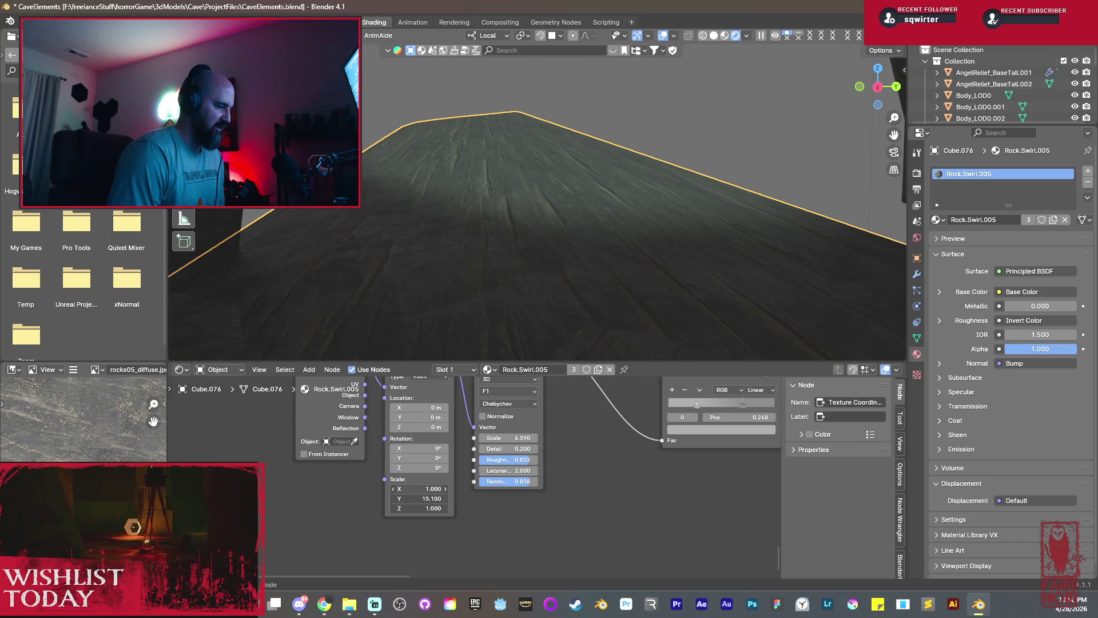
key("ctrl+z")
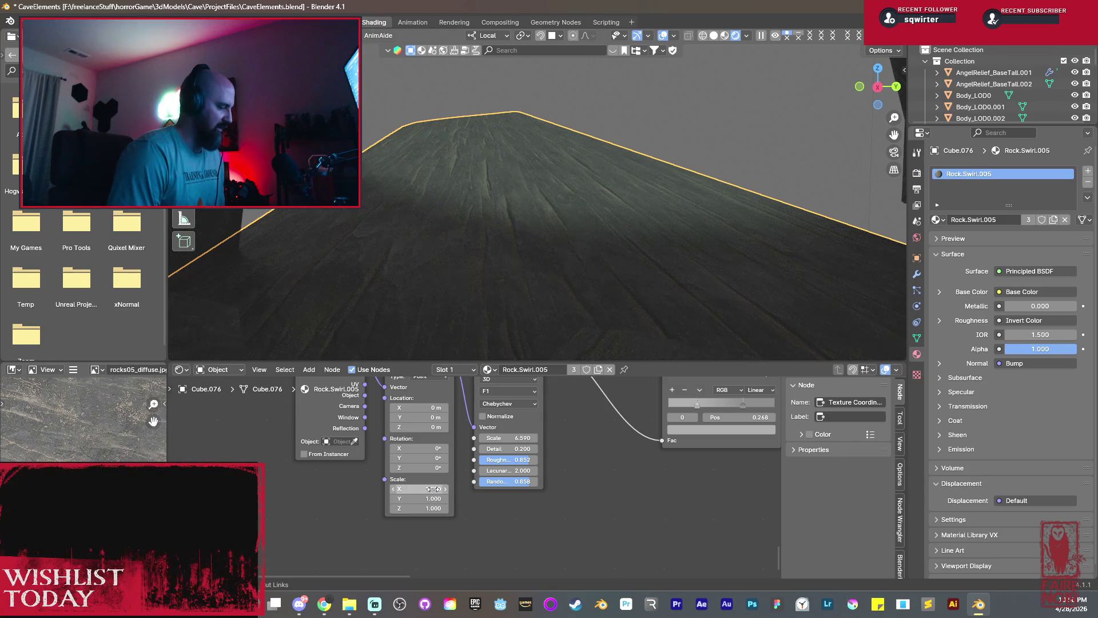
mouse_move(432, 499)
left_mouse_down()
mouse_move(480, 499)
mouse_move(433, 498)
left_mouse_up()
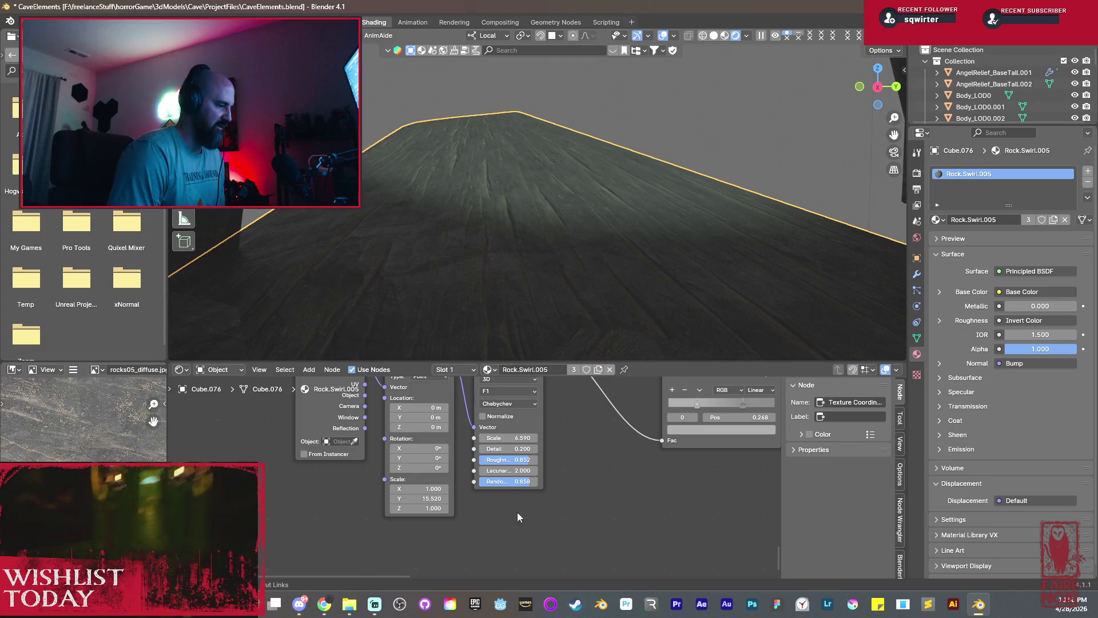
scroll(518, 512, "down", 3)
scroll(548, 481, "down", 2)
scroll(549, 453, "up", 3, "shift")
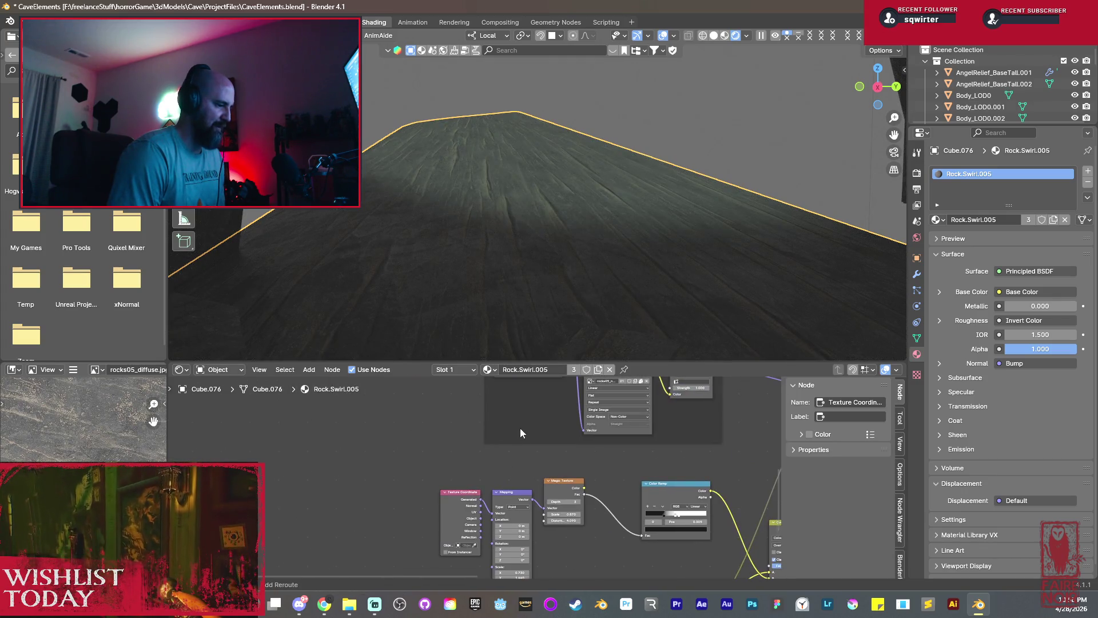
scroll(520, 447, "down", 3, "shift")
scroll(521, 480, "down", 3, "shift")
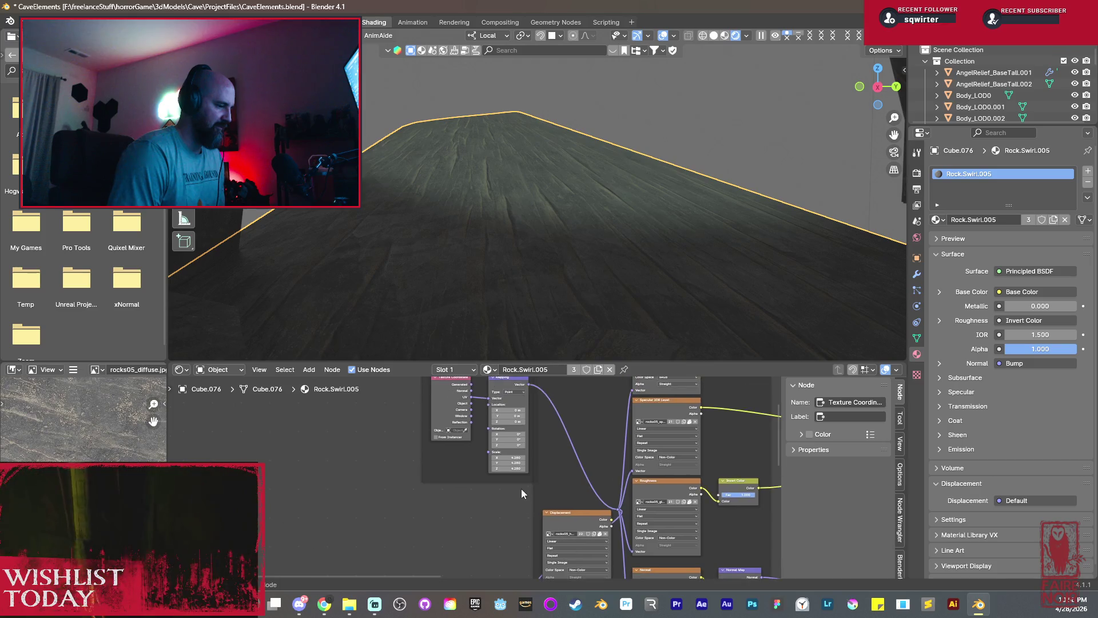
scroll(521, 492, "up", 2)
scroll(514, 478, "up", 2)
scroll(529, 473, "up", 2)
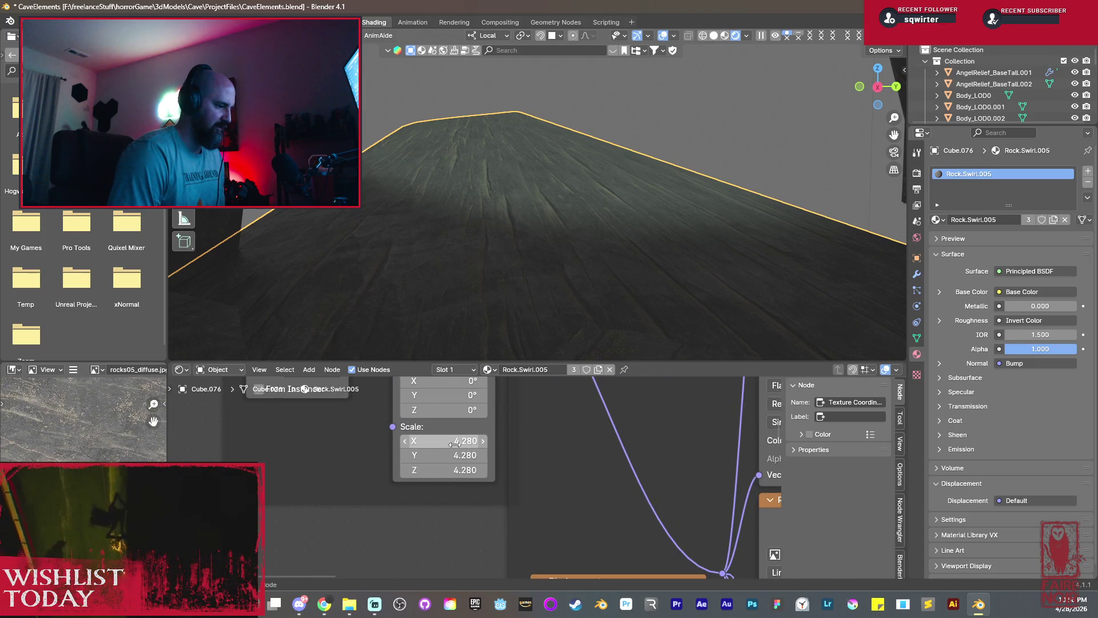
Reduce the Mapping scale to 3.880 on all axes so the slab's texture appears larger.
left_click_drag(444, 441, 420, 441)
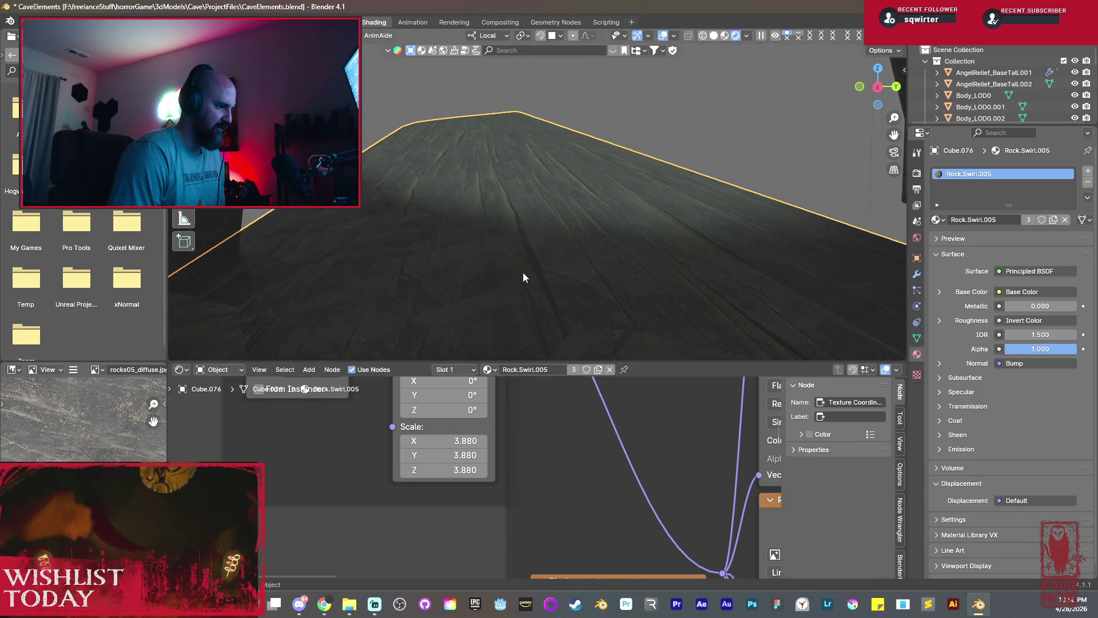
scroll(524, 272, "down", 2)
key("a")
scroll(526, 271, "down", 2)
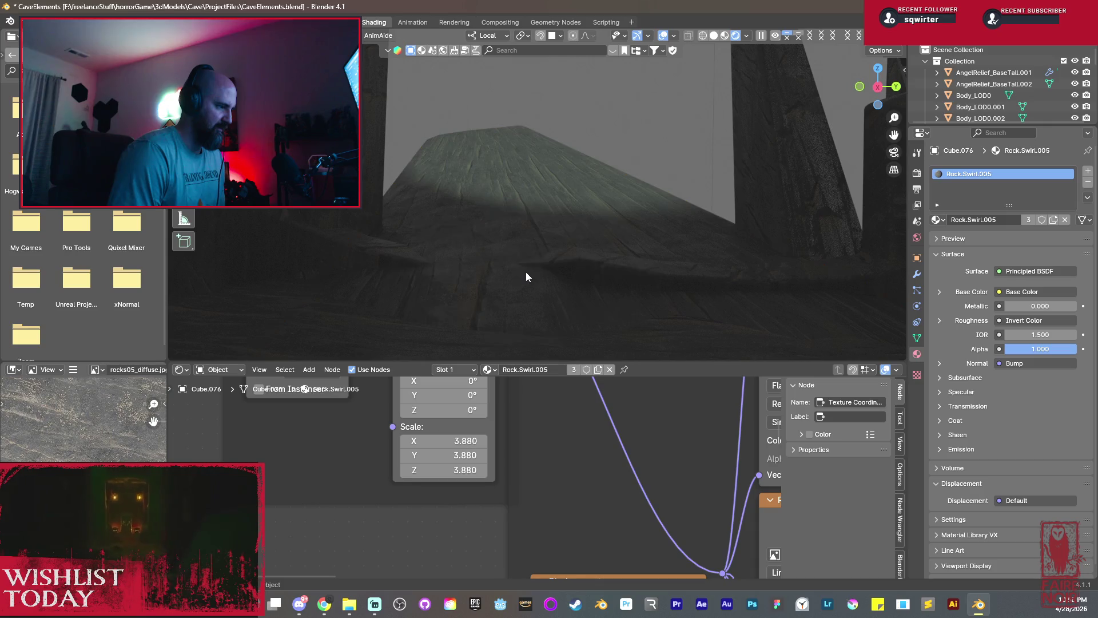
key("z")
mouse_move(515, 298)
middle_mouse_down()
mouse_move(443, 302)
mouse_move(580, 231)
mouse_move(371, 272)
mouse_move(535, 227)
mouse_move(719, 246)
middle_mouse_up()
Select the rock platform Plane.031 and add a Subdivision modifier at viewport level 2.
left_click(348, 274)
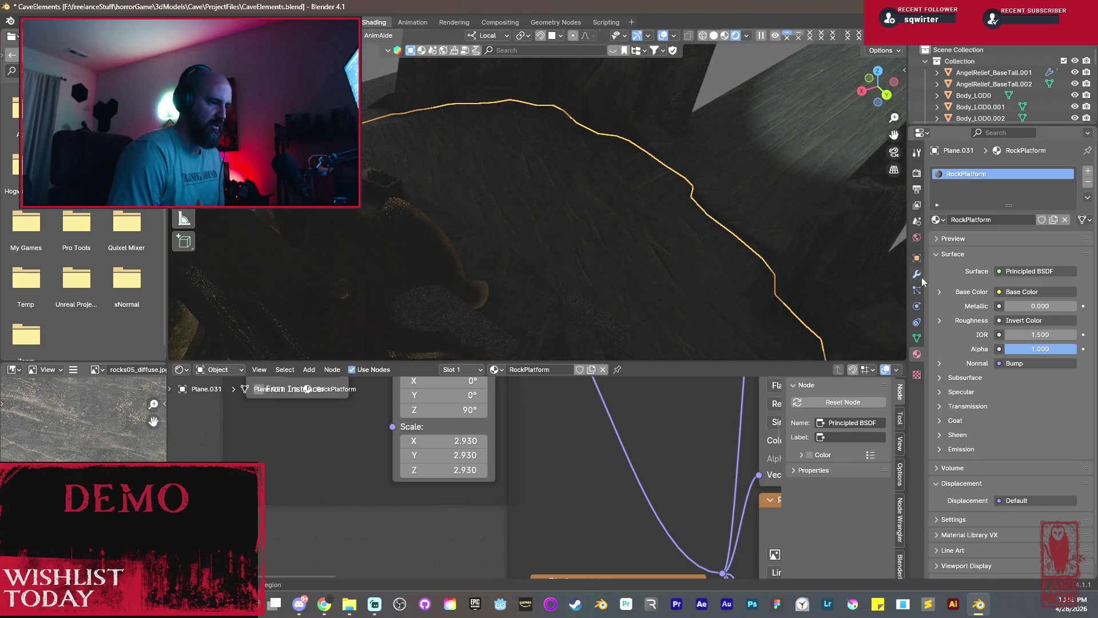
left_click(917, 275)
left_click(989, 176)
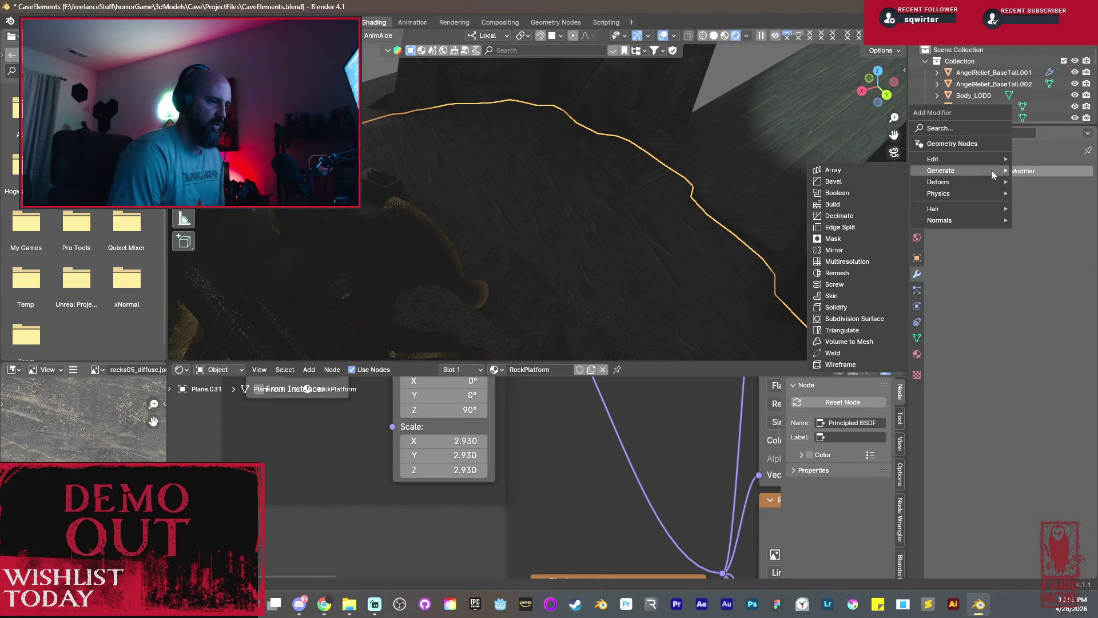
left_click(867, 318)
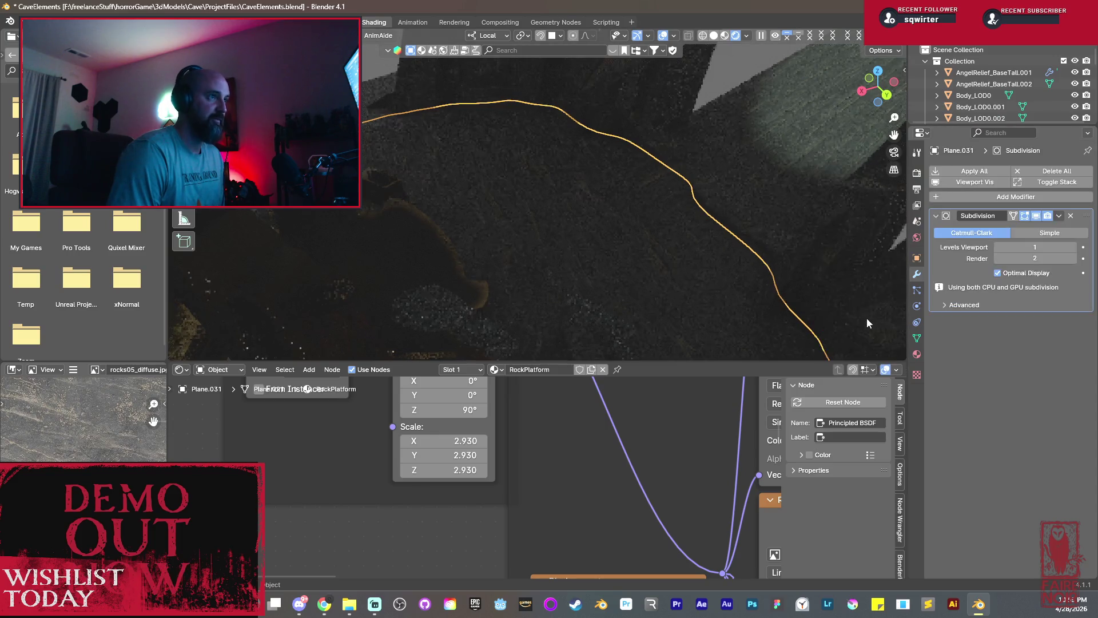
left_click(1072, 247)
Shade the platform smooth and enter Edit Mode on its vertices.
middle_click_drag(699, 241, 623, 226)
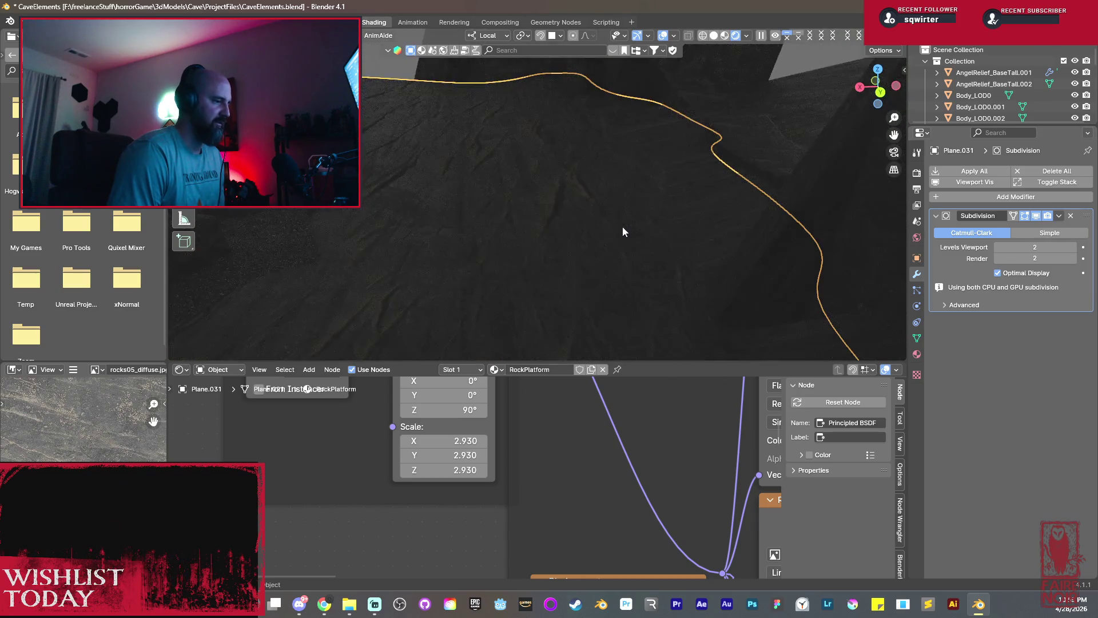
middle_click_drag(434, 214, 495, 248)
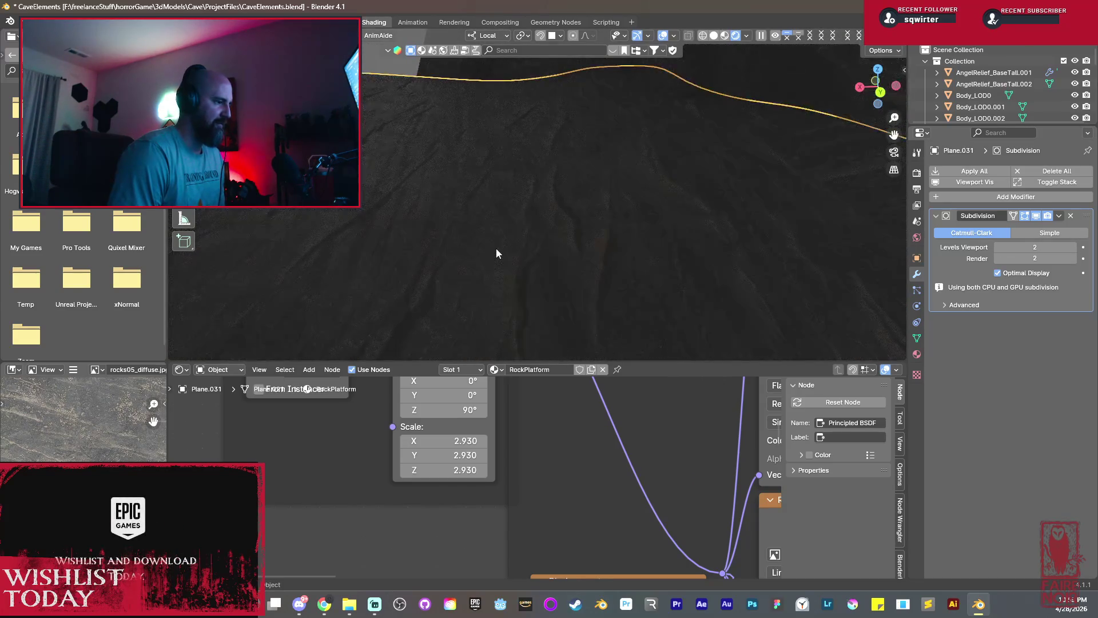
right_click(499, 201)
left_click(499, 202)
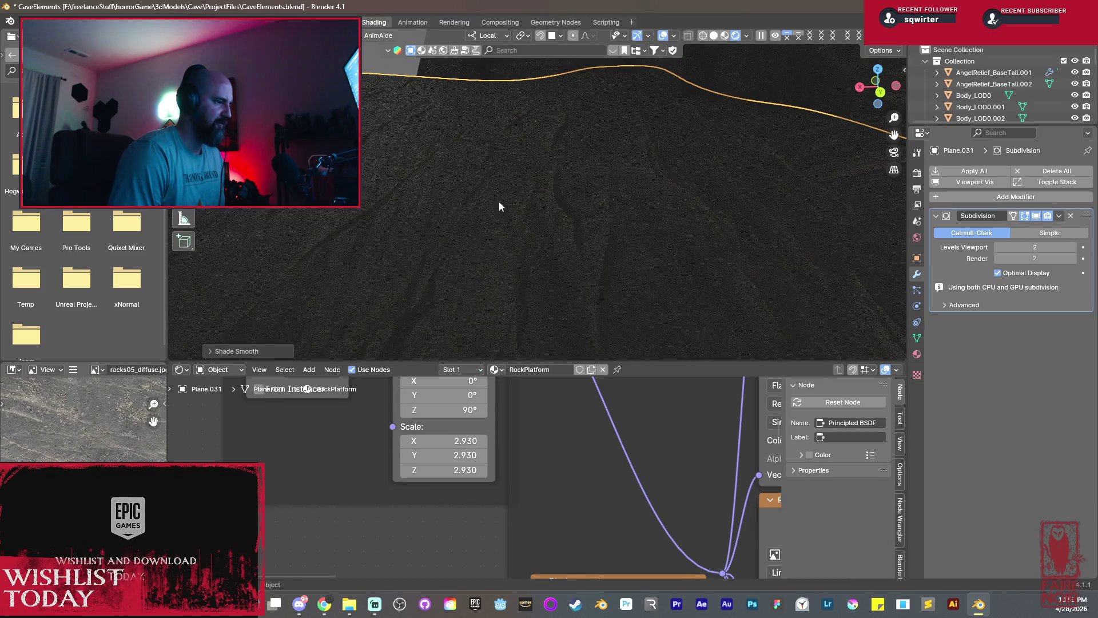
scroll(499, 202, "down", 3)
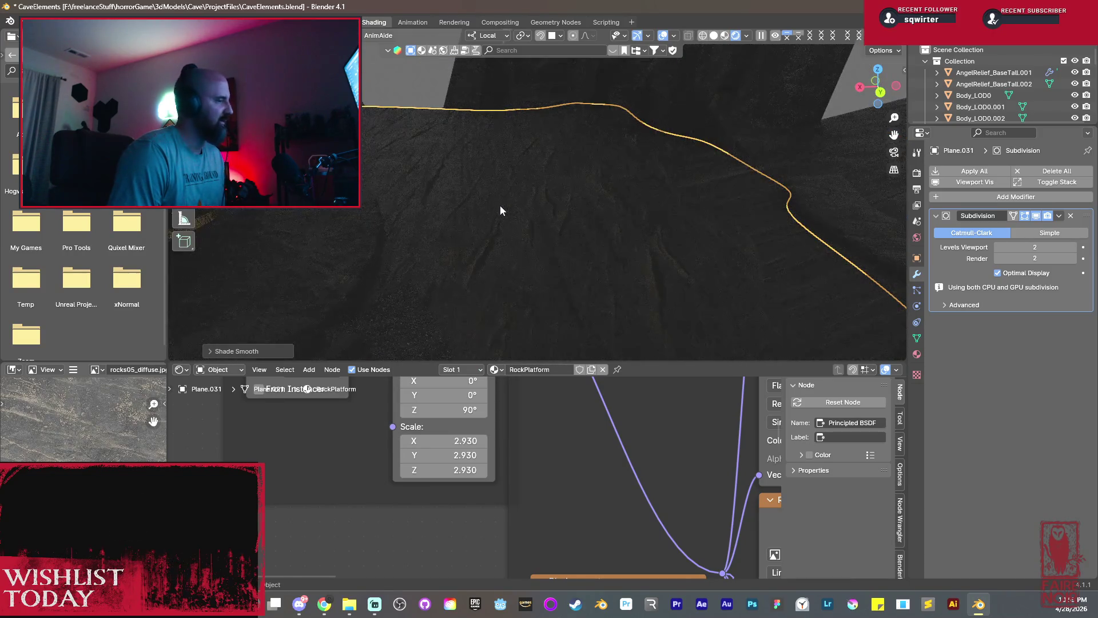
key("Tab")
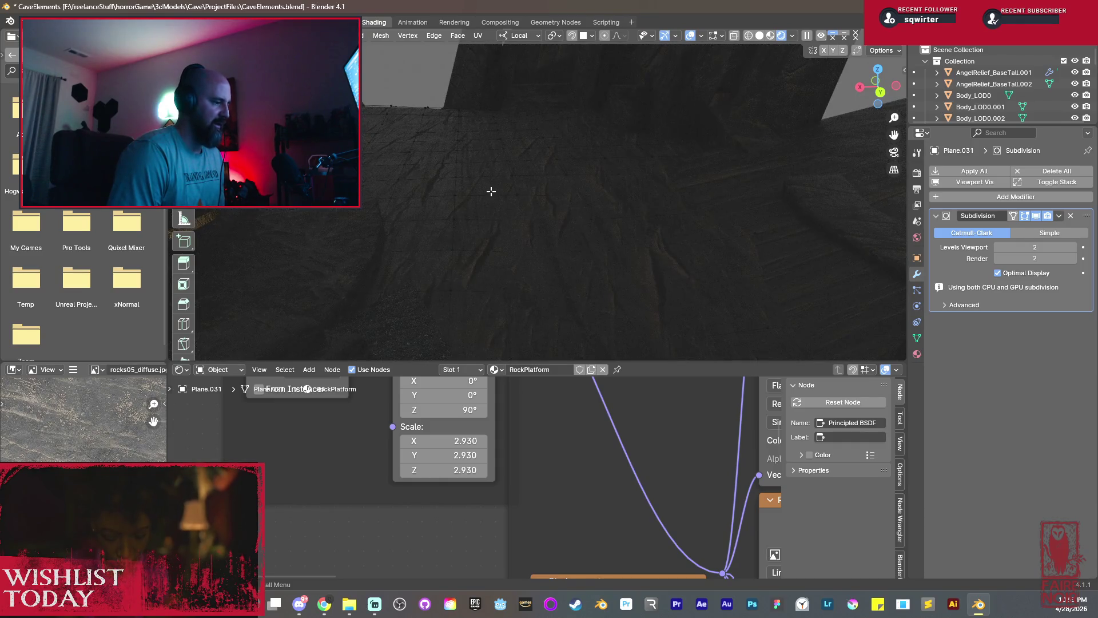
Switch to Solid shading and place the 3D cursor near the domed centerpiece.
left_click(759, 35)
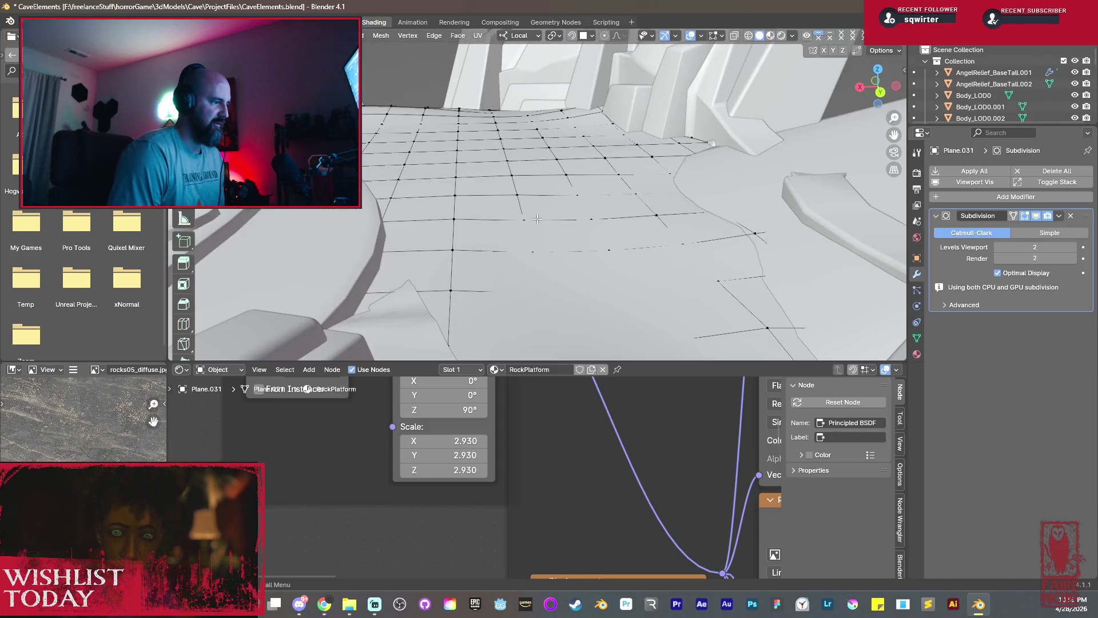
middle_click_drag(477, 185, 469, 176)
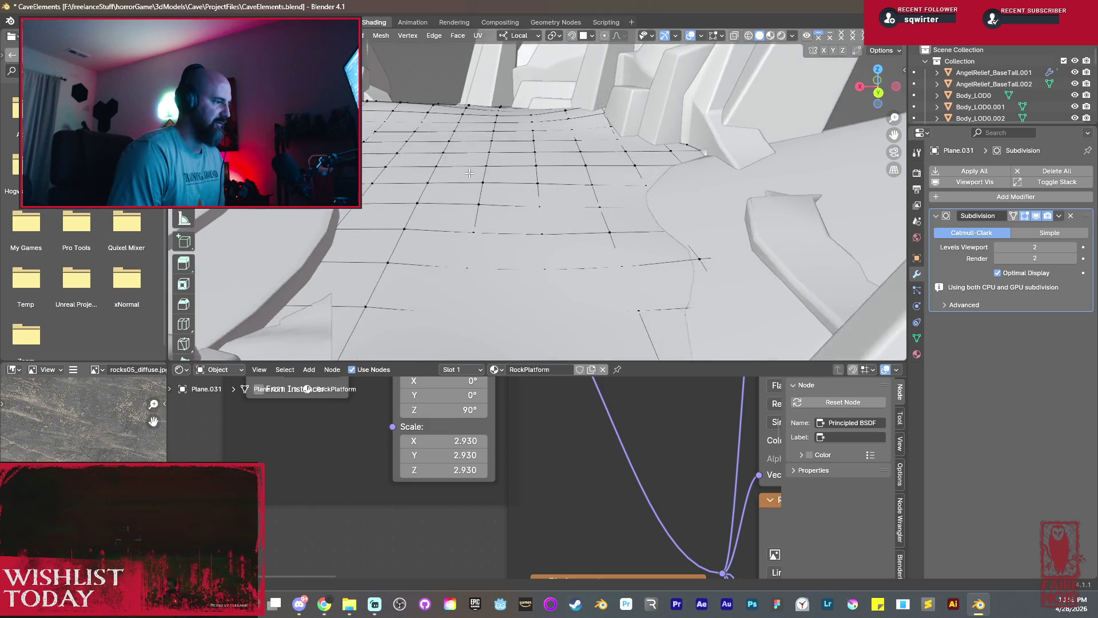
middle_click_drag(397, 180, 399, 182)
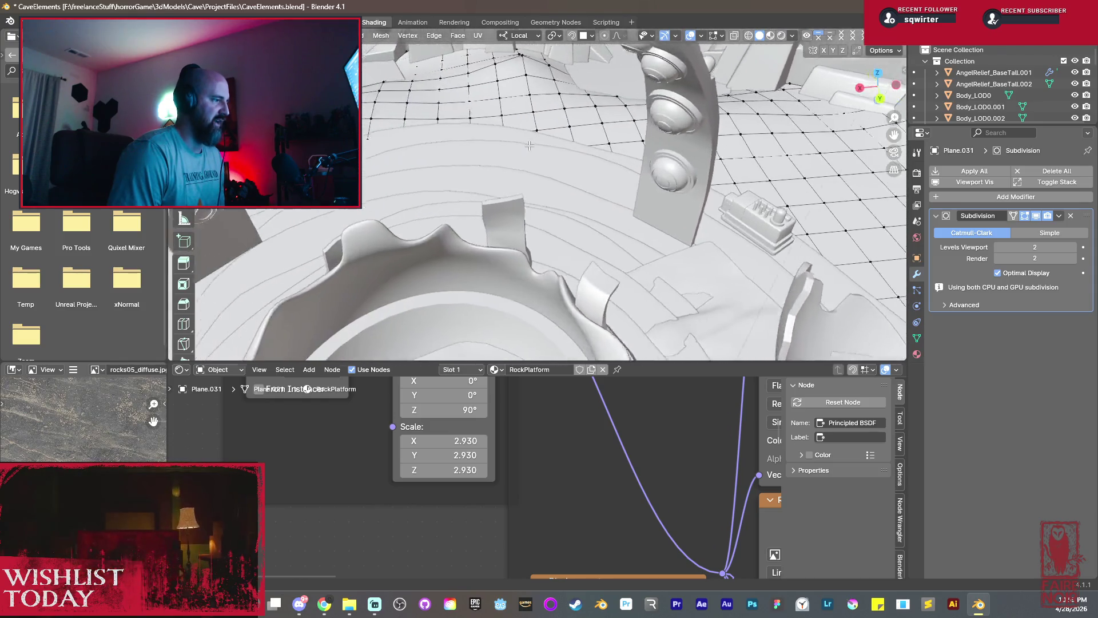
mouse_move(398, 182)
middle_mouse_down()
mouse_move(426, 121)
mouse_move(606, 97)
mouse_move(513, 197)
middle_mouse_up()
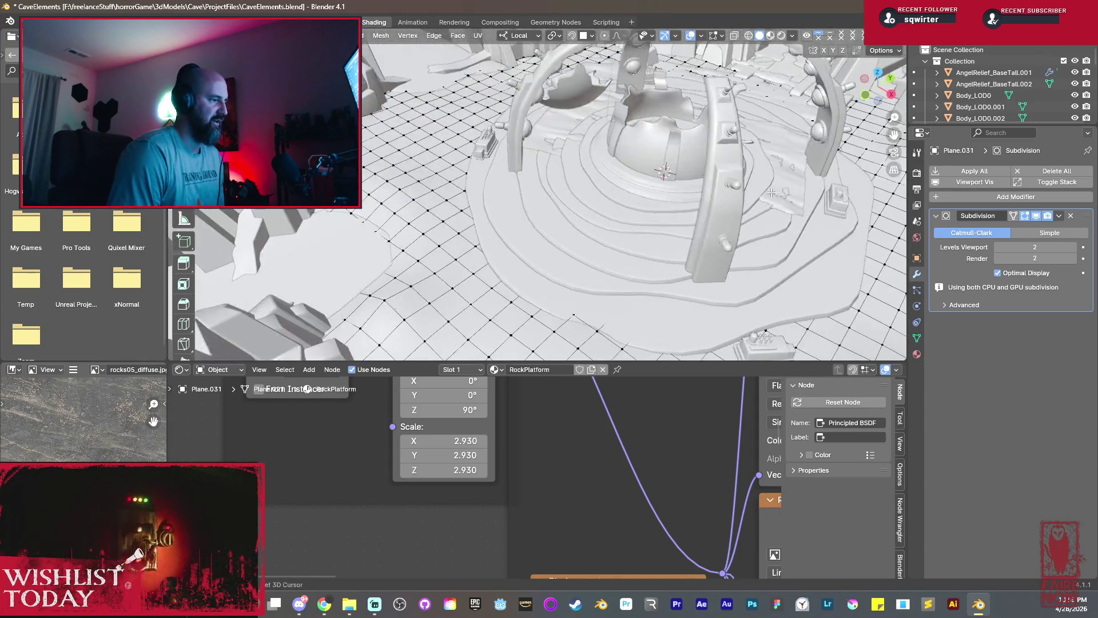
right_click(504, 215, "shift")
mouse_move(514, 197)
middle_mouse_down()
mouse_move(504, 216)
mouse_move(518, 247)
middle_mouse_up()
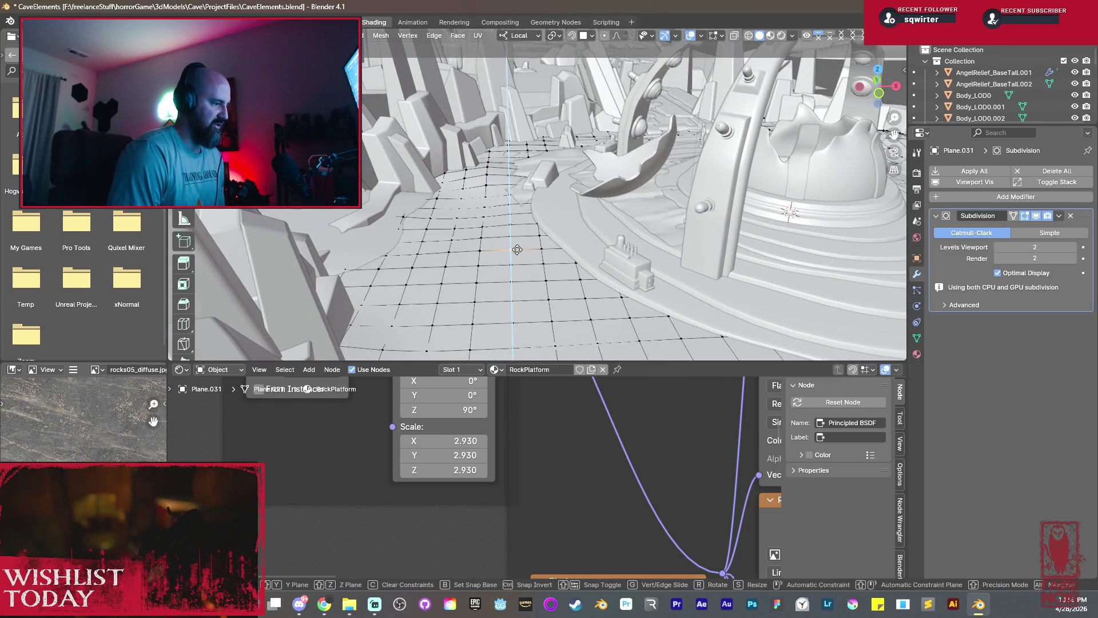
Raise a floor vertex along Z with proportional editing into a smooth bump.
key("g")
key("z")
key("z")
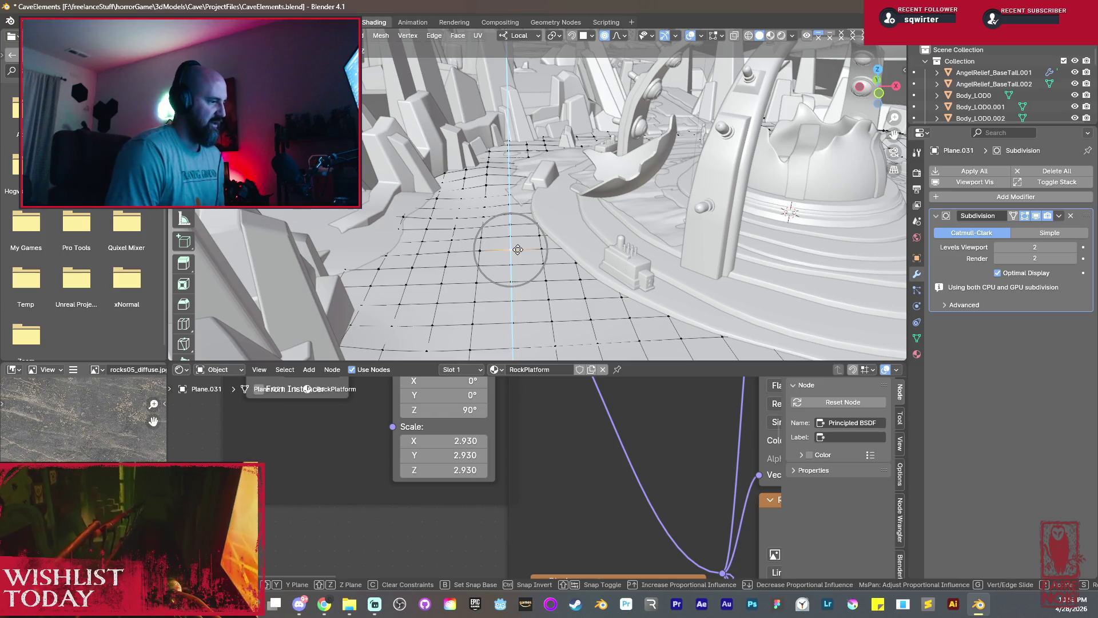
scroll(518, 240, "down", 1)
scroll(518, 240, "down", 2)
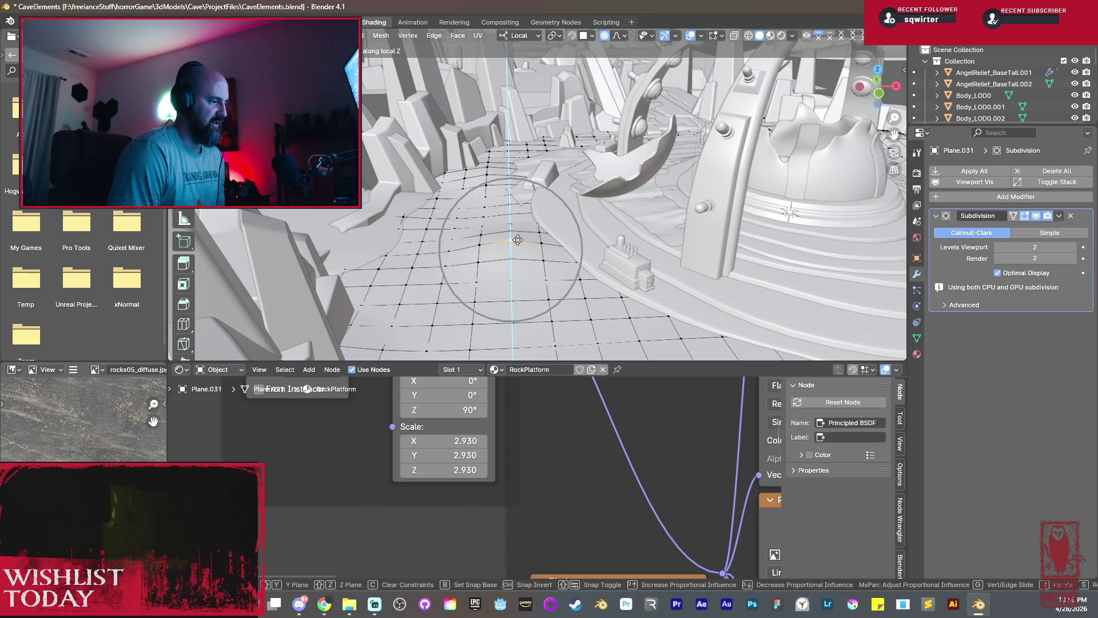
left_click(518, 239)
middle_click_drag(517, 240, 506, 172)
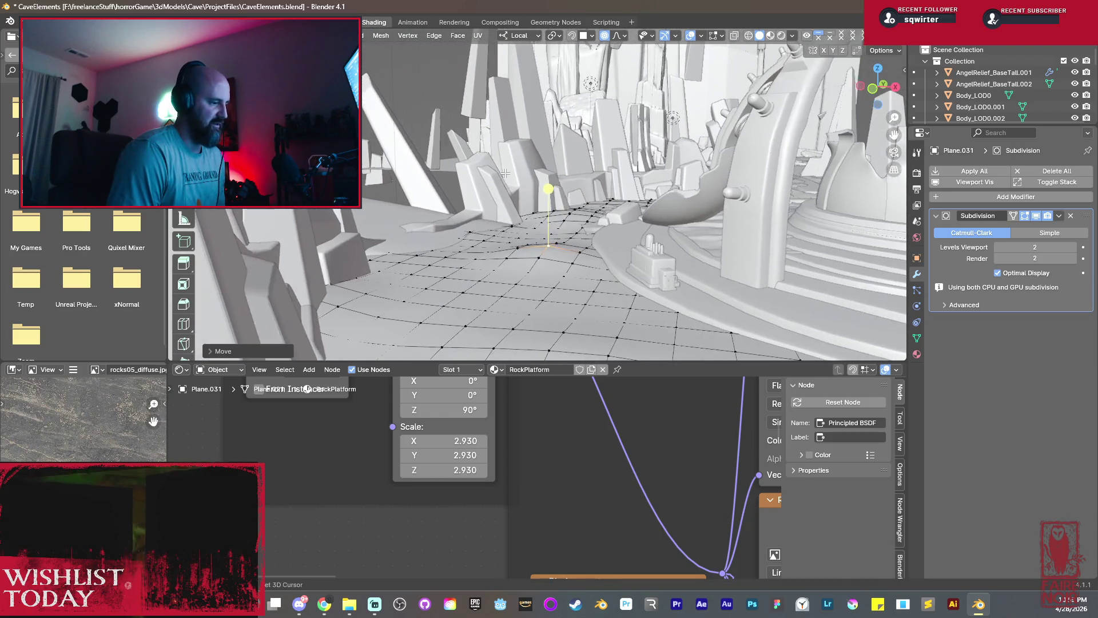
Lift two more floor vertices along Z into bumps and leave Edit Mode.
middle_click_drag(521, 282, 526, 287)
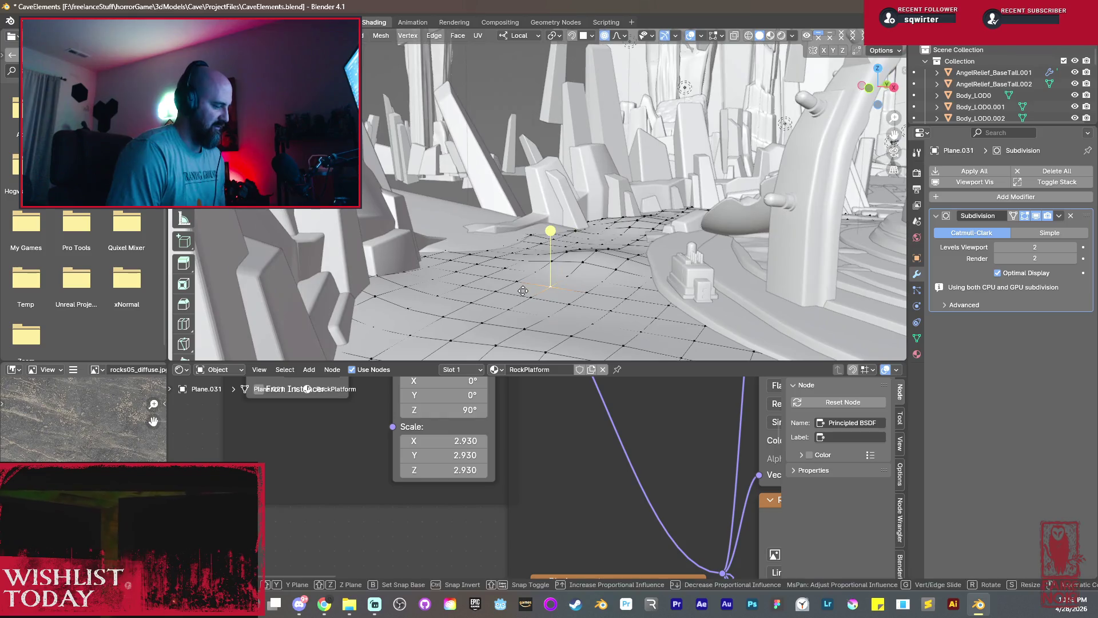
key("g")
key("z")
key("z")
left_click(527, 287)
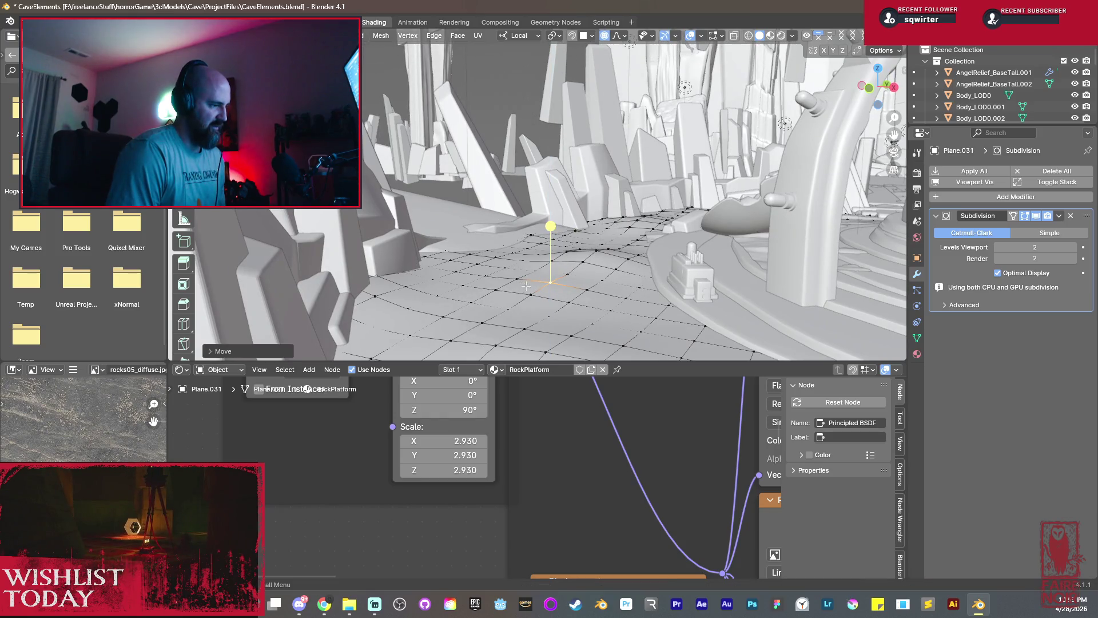
key("g")
key("z")
key("z")
left_click(595, 254)
mouse_move(594, 255)
middle_mouse_down()
mouse_move(504, 201)
mouse_move(591, 230)
middle_mouse_up()
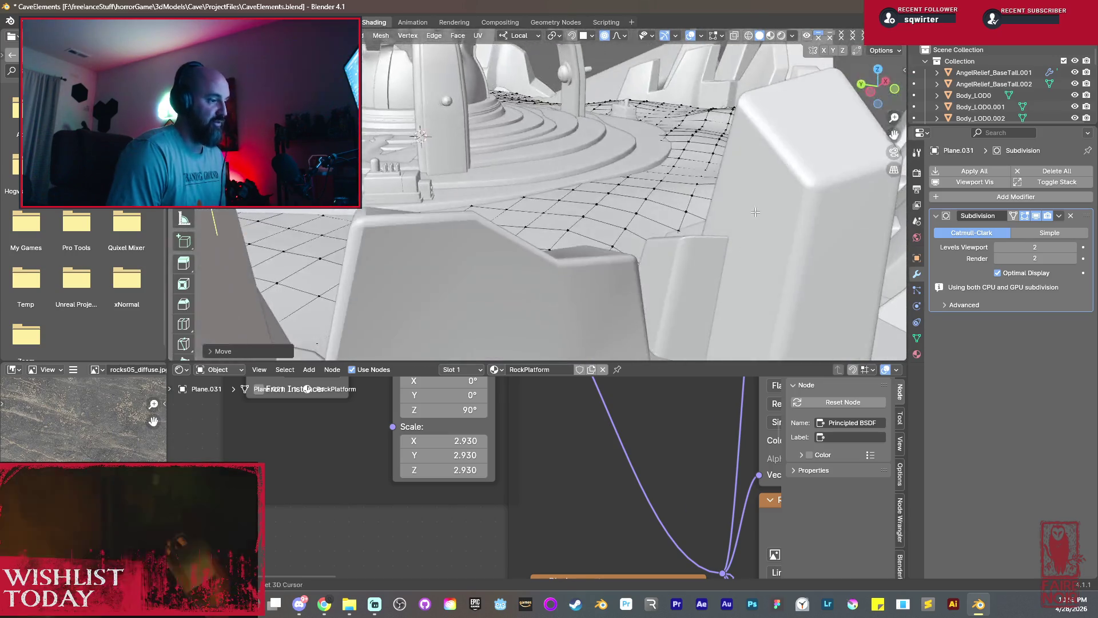
mouse_move(591, 230)
middle_mouse_down()
mouse_move(537, 184)
mouse_move(553, 228)
middle_mouse_up()
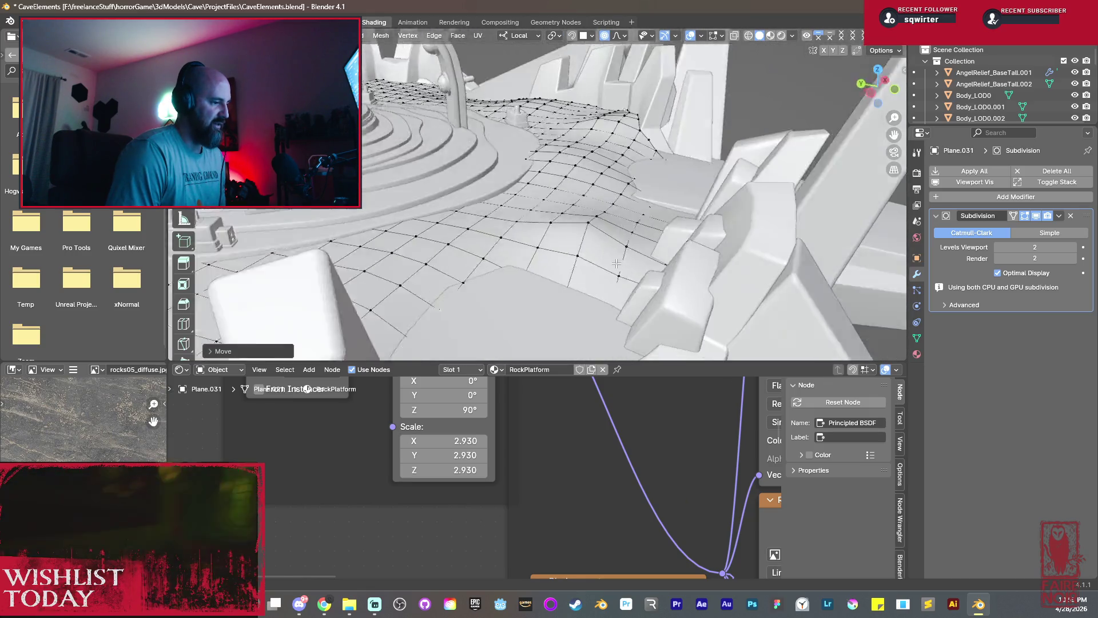
key("Tab")
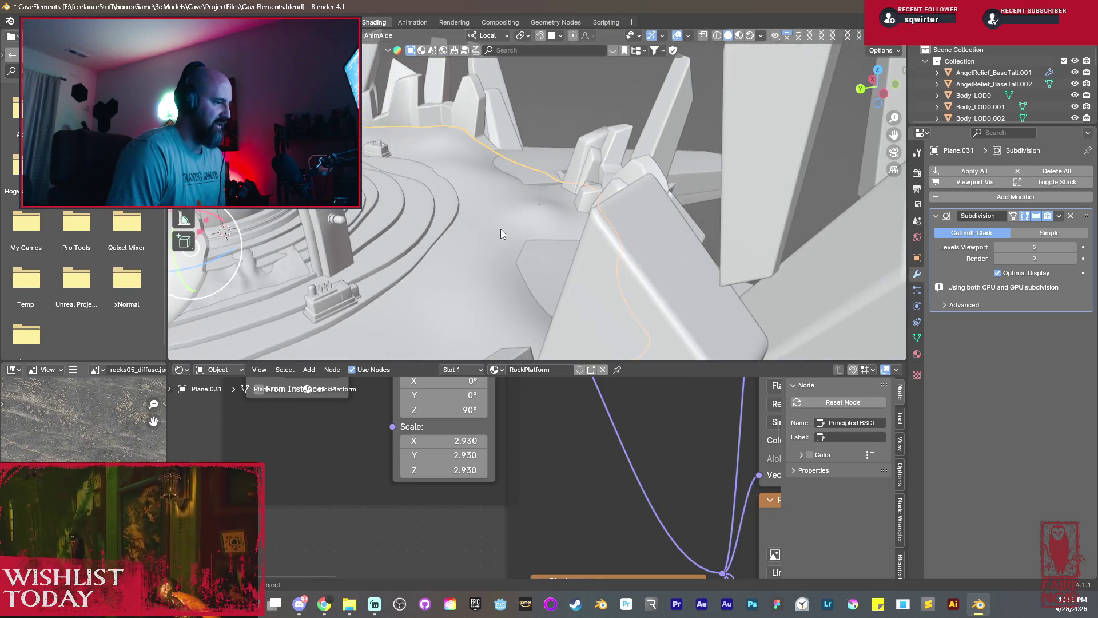
middle_click_drag(531, 214, 578, 314)
left_click(581, 325)
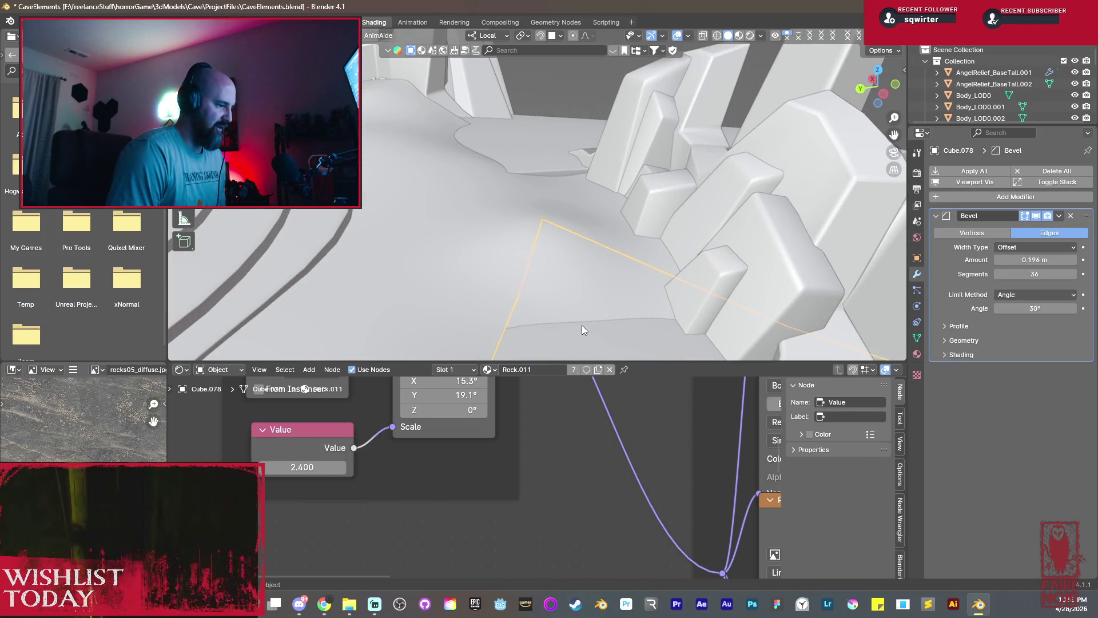
key("Tab")
key("g")
key("z")
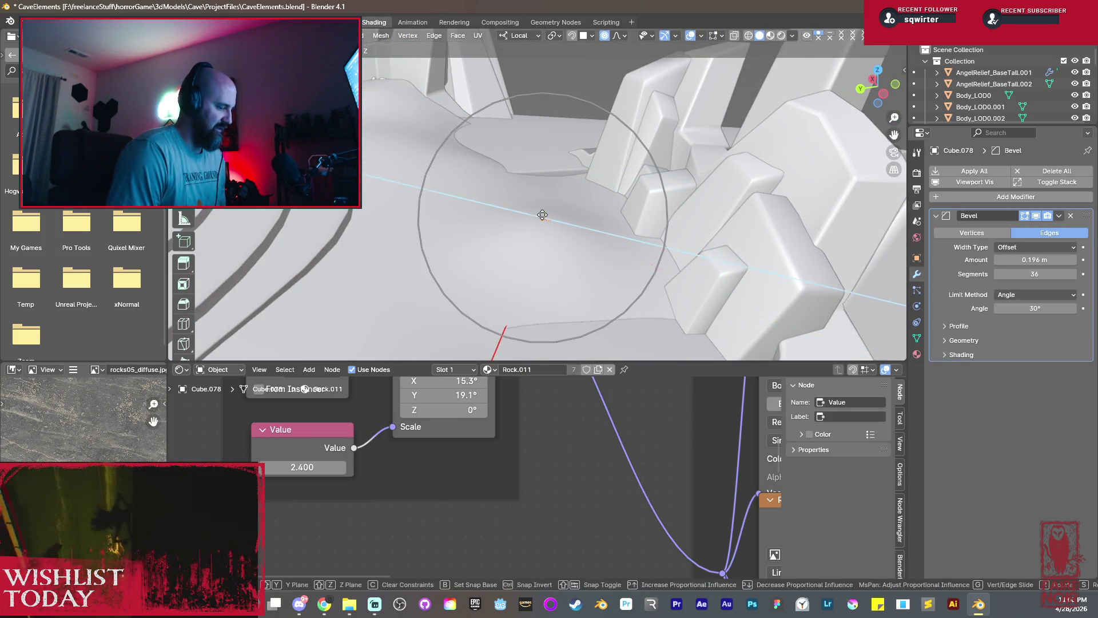
key("Escape")
key("Tab")
left_click(540, 244)
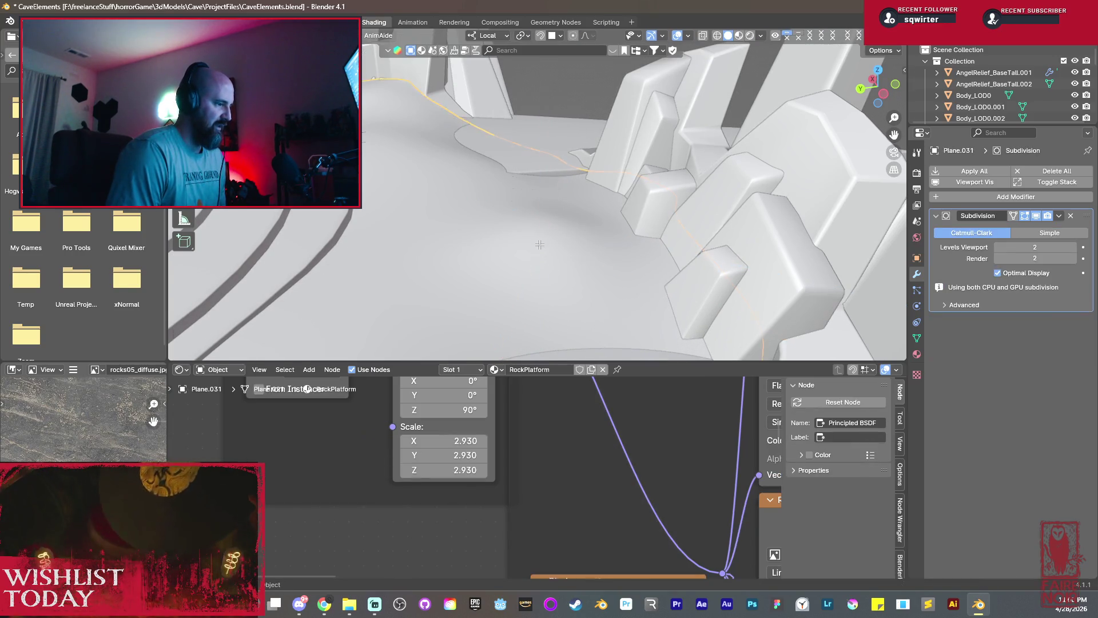
key("Tab")
key("g")
key("z")
key("z")
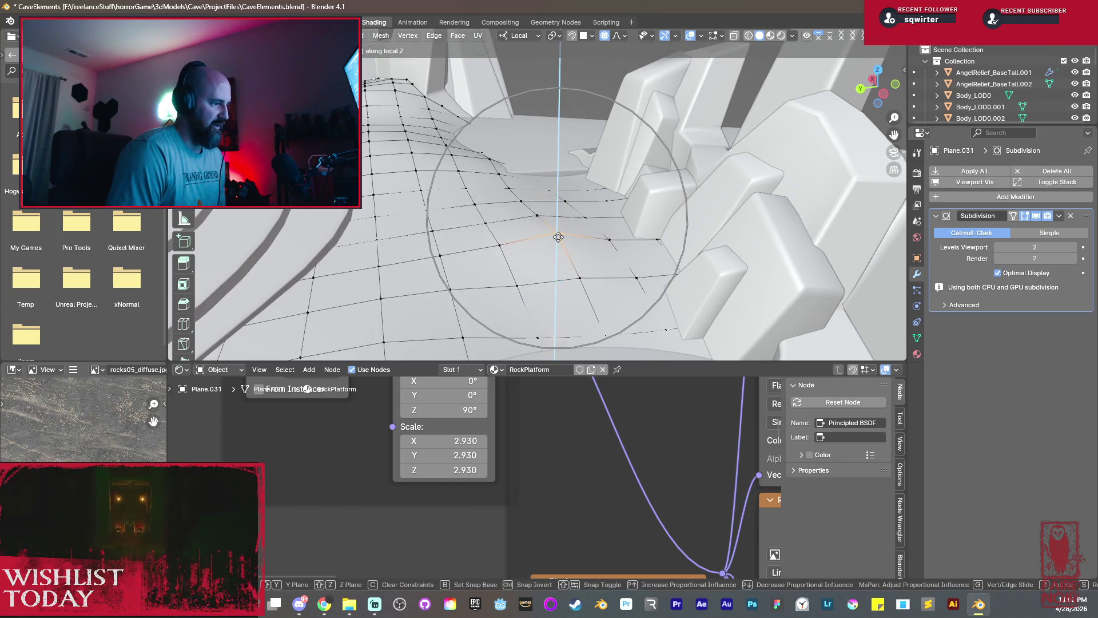
left_click(561, 173)
key("a")
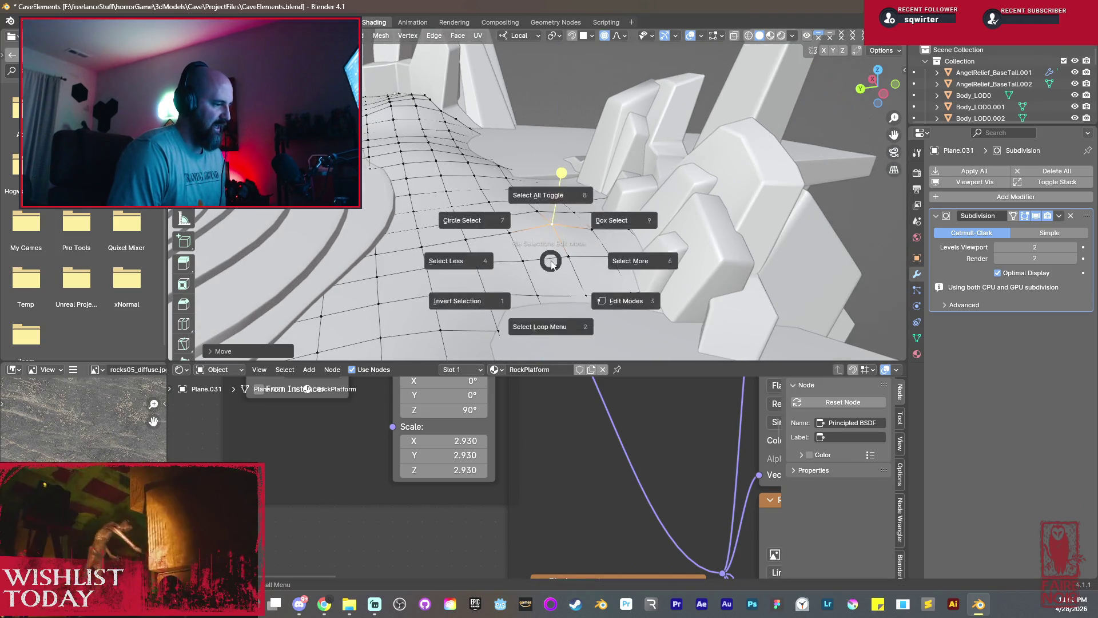
left_click(538, 195)
mouse_move(507, 185)
middle_mouse_down()
mouse_move(737, 157)
mouse_move(606, 158)
middle_mouse_up()
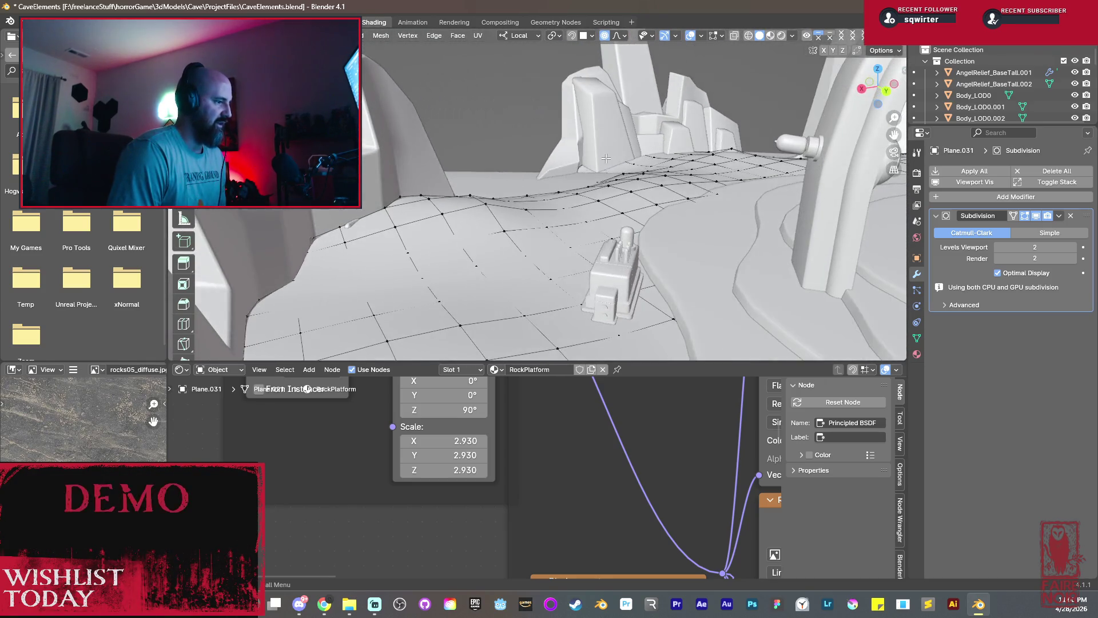
key("g")
key("z")
key("z")
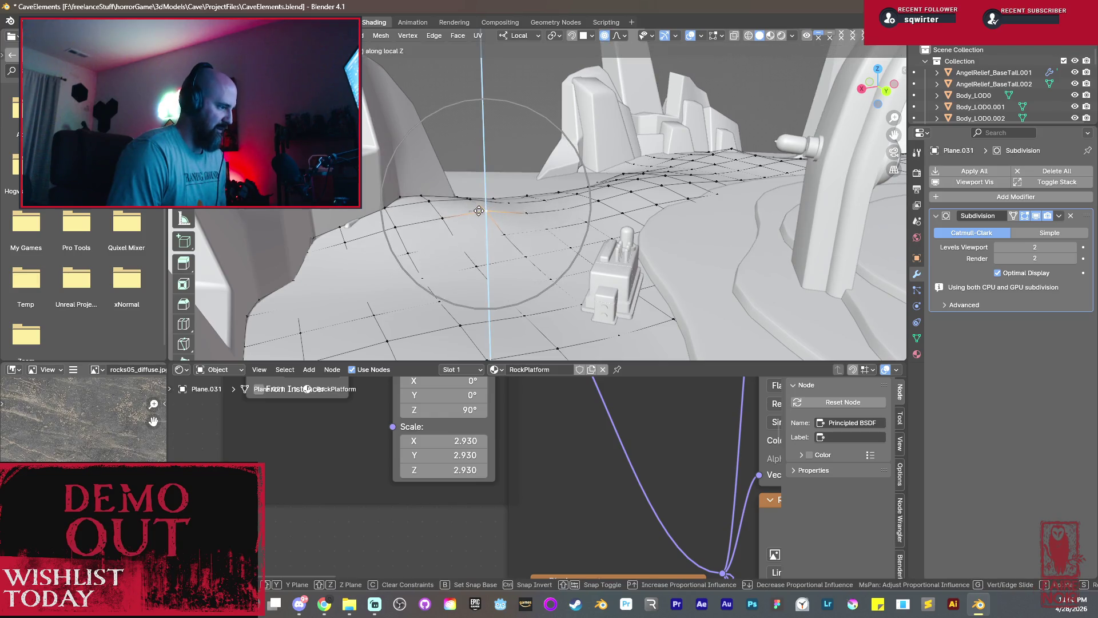
left_click(478, 218)
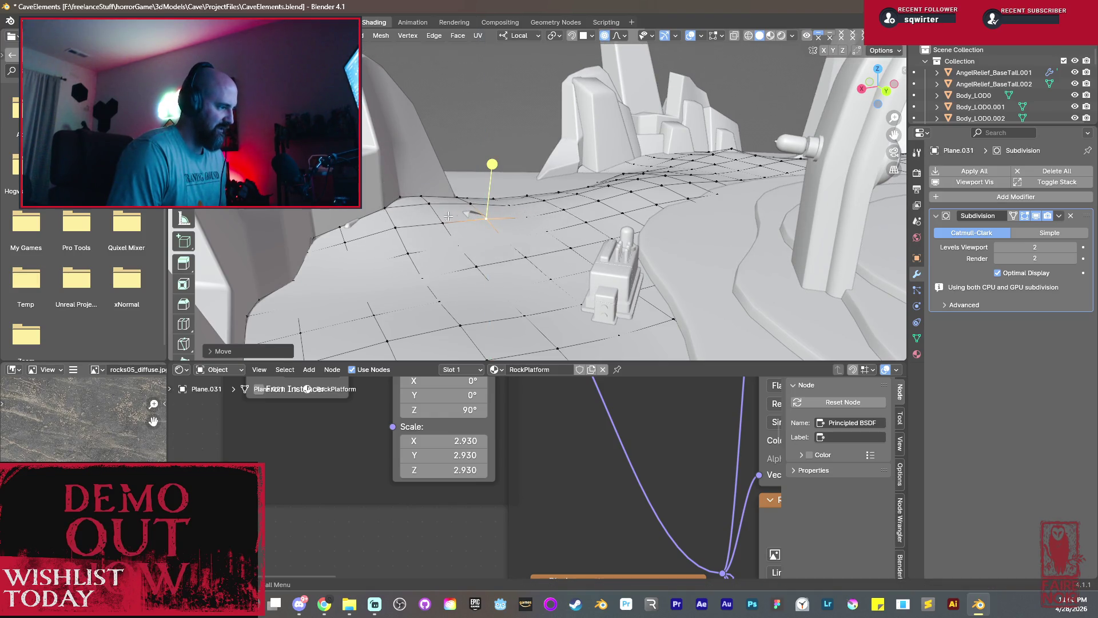
key("Tab")
left_click(468, 212)
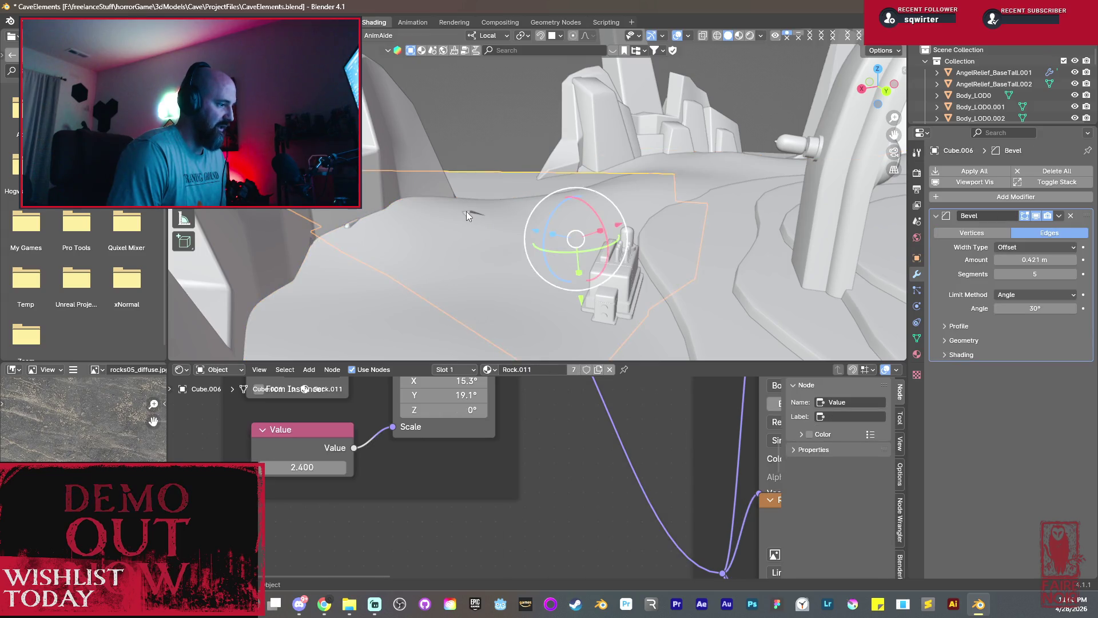
key("Tab")
key("g")
key("z")
key("z")
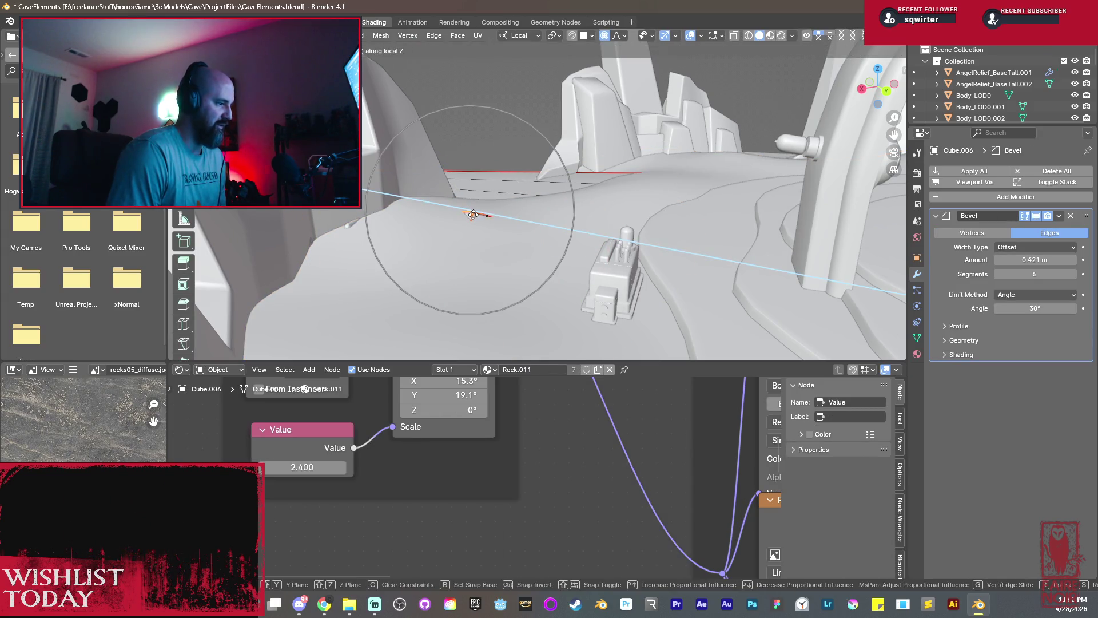
left_click(473, 230)
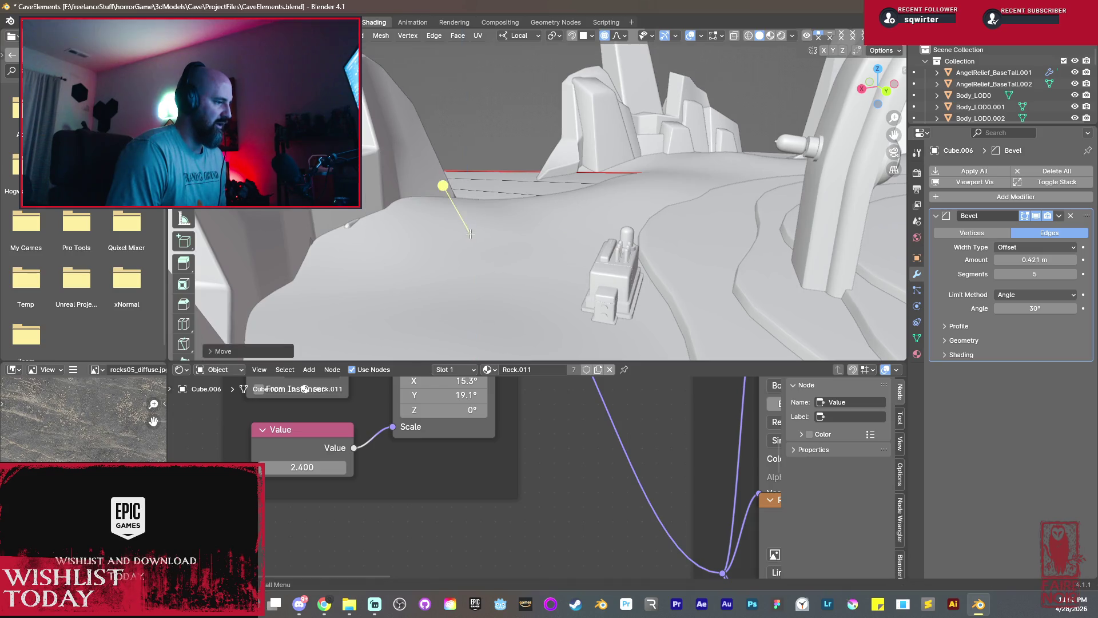
key("Tab")
mouse_move(500, 235)
middle_mouse_down()
mouse_move(510, 235)
mouse_move(455, 208)
mouse_move(491, 192)
mouse_move(561, 228)
middle_mouse_up()
scroll(561, 228, "up", 3)
mouse_move(502, 206)
middle_mouse_down()
mouse_move(665, 173)
mouse_move(671, 209)
middle_mouse_up()
scroll(672, 209, "down", 3)
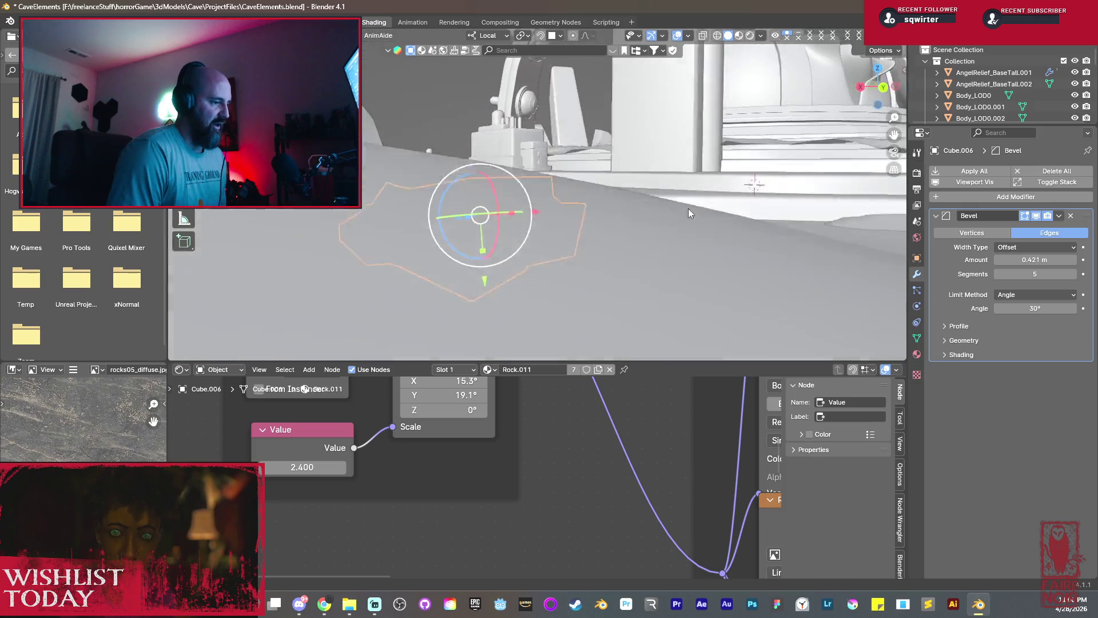
scroll(689, 208, "down", 2)
scroll(668, 212, "down", 2)
scroll(670, 224, "down", 2)
scroll(641, 229, "up", 3)
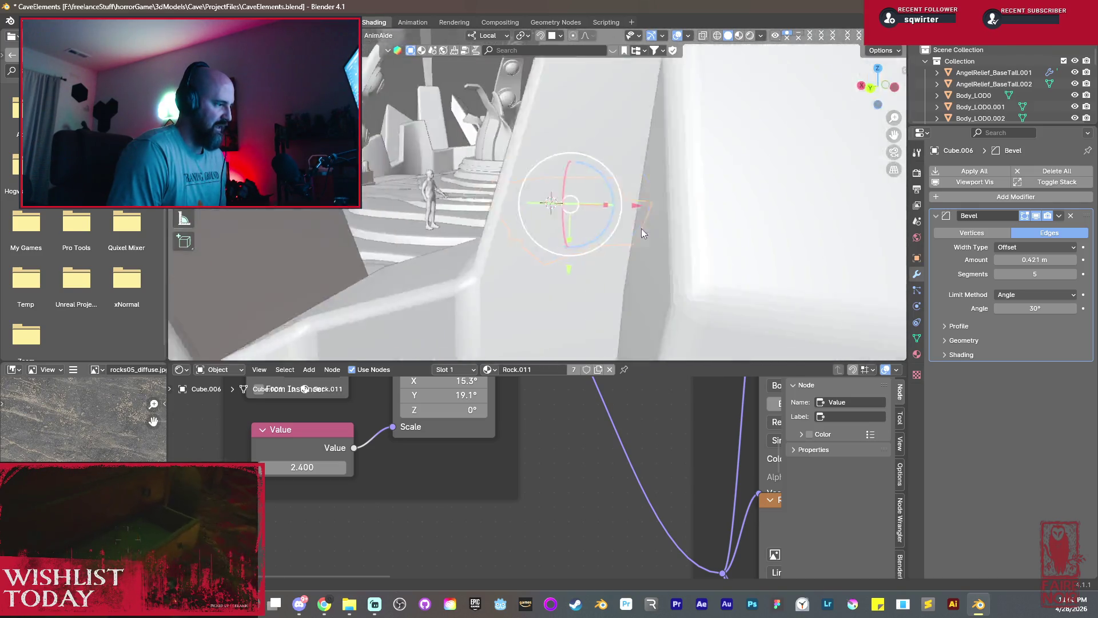
scroll(592, 228, "up", 3)
scroll(591, 231, "down", 3)
mouse_move(591, 231)
middle_mouse_down()
mouse_move(588, 216)
mouse_move(475, 223)
middle_mouse_up()
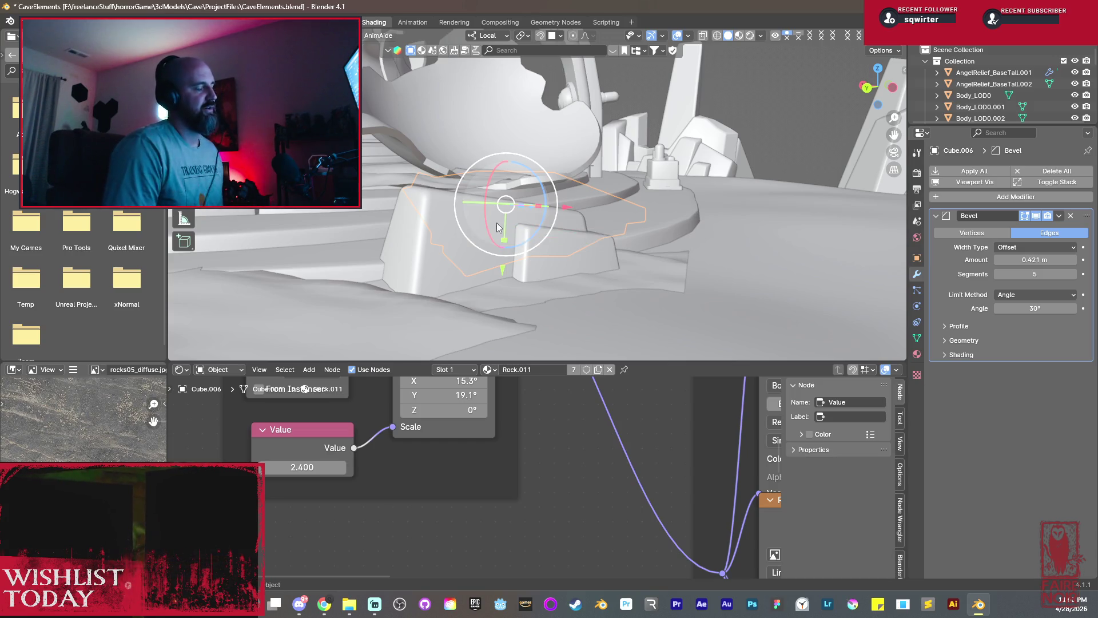
middle_click_drag(658, 202, 549, 203)
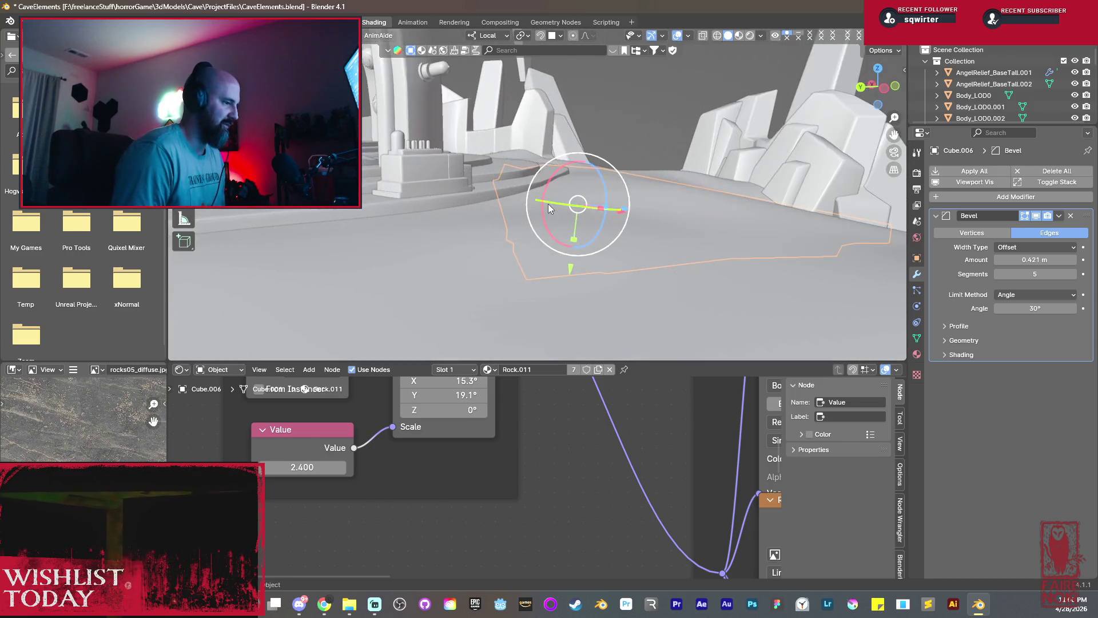
scroll(426, 202, "up", 3)
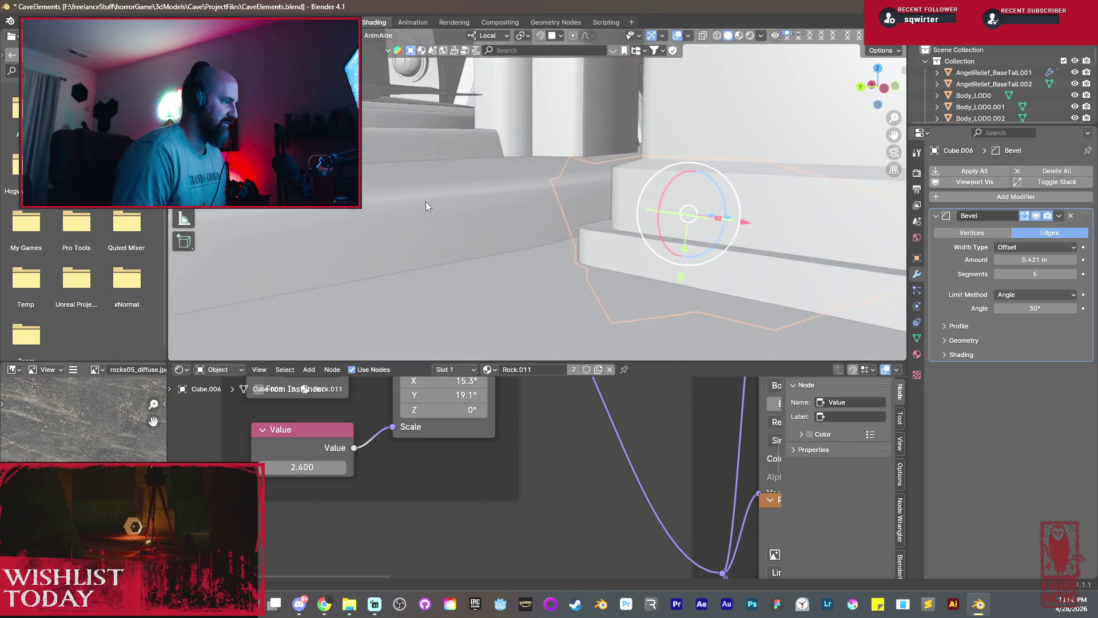
scroll(427, 205, "up", 1)
scroll(572, 210, "down", 3)
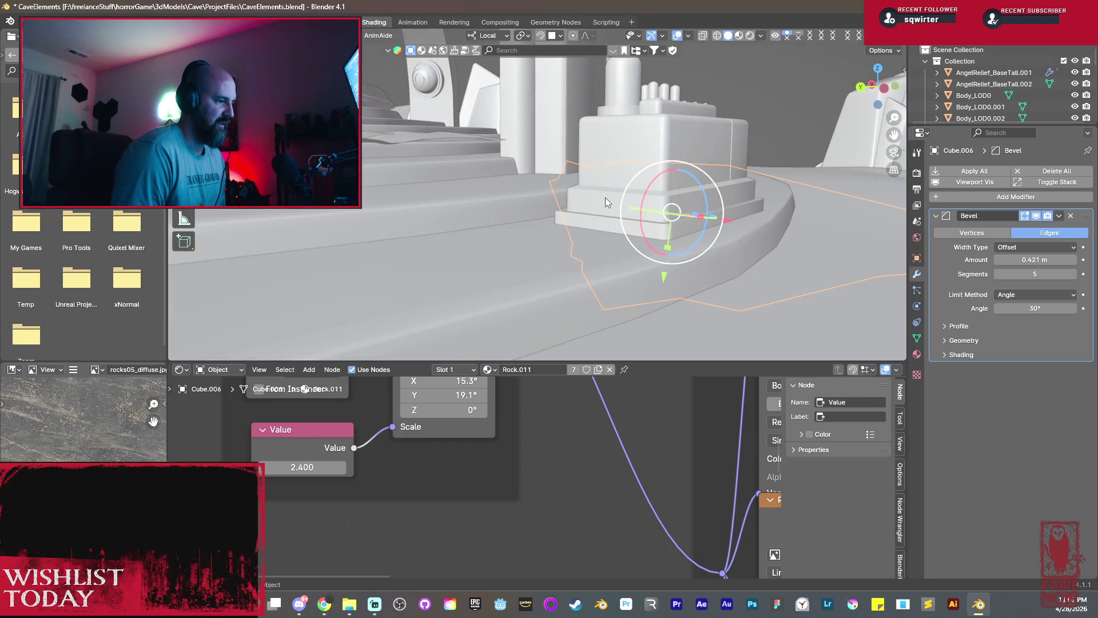
left_click(607, 198)
mouse_move(594, 197)
middle_mouse_down()
mouse_move(515, 189)
mouse_move(541, 182)
mouse_move(516, 198)
mouse_move(546, 211)
mouse_move(671, 215)
mouse_move(616, 217)
mouse_move(505, 193)
middle_mouse_up()
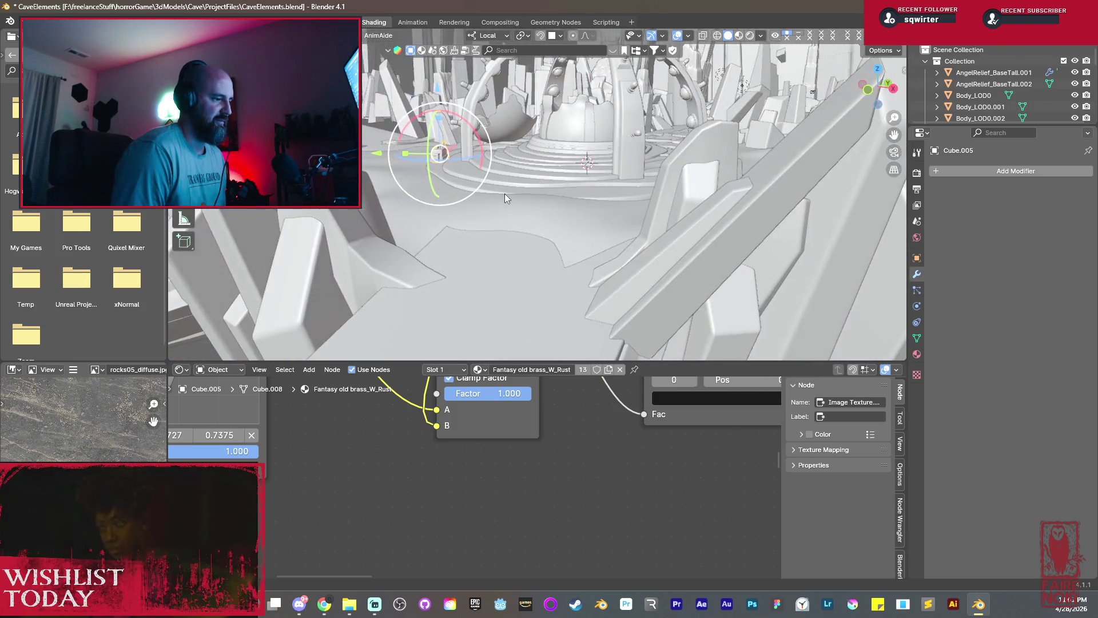
left_click(602, 244)
Edit Plane.031 and pull floor vertices with proportional falloff, one move locked to Z.
middle_click_drag(606, 246, 678, 248)
key("Tab")
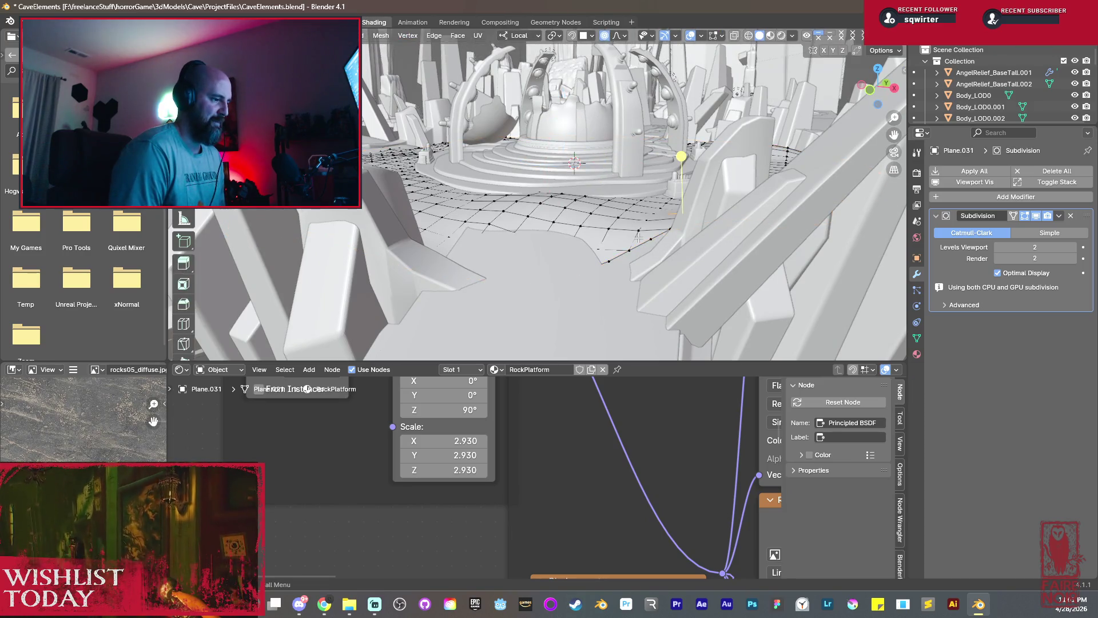
key("g")
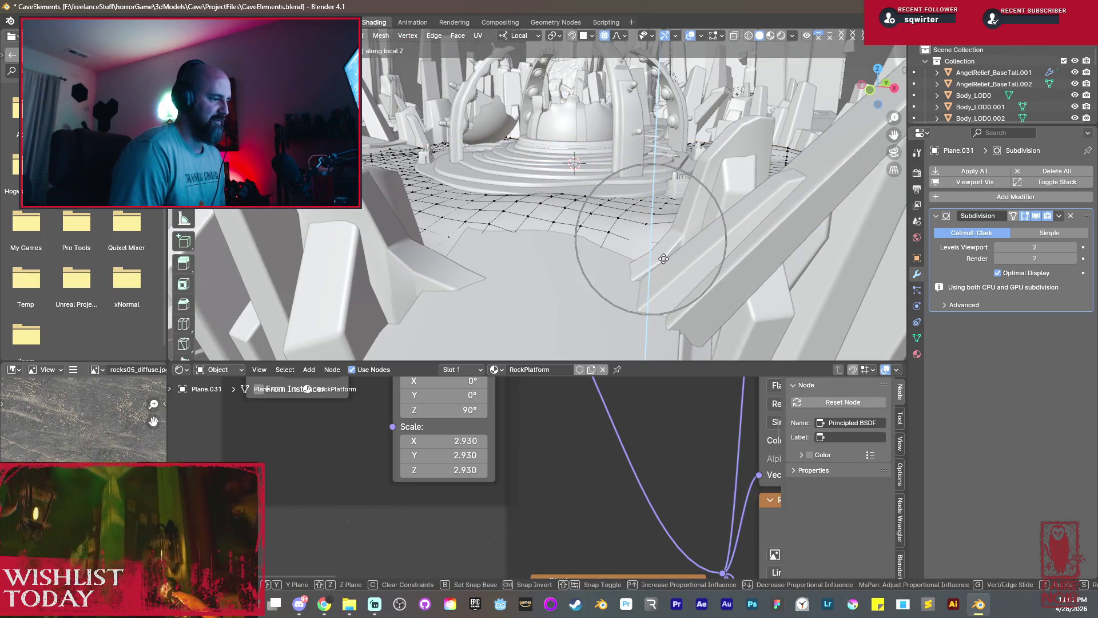
left_click(659, 250)
mouse_move(659, 252)
middle_mouse_down()
mouse_move(492, 268)
mouse_move(548, 269)
mouse_move(543, 248)
middle_mouse_up()
key("g")
left_click(562, 272)
middle_click_drag(639, 257, 699, 179)
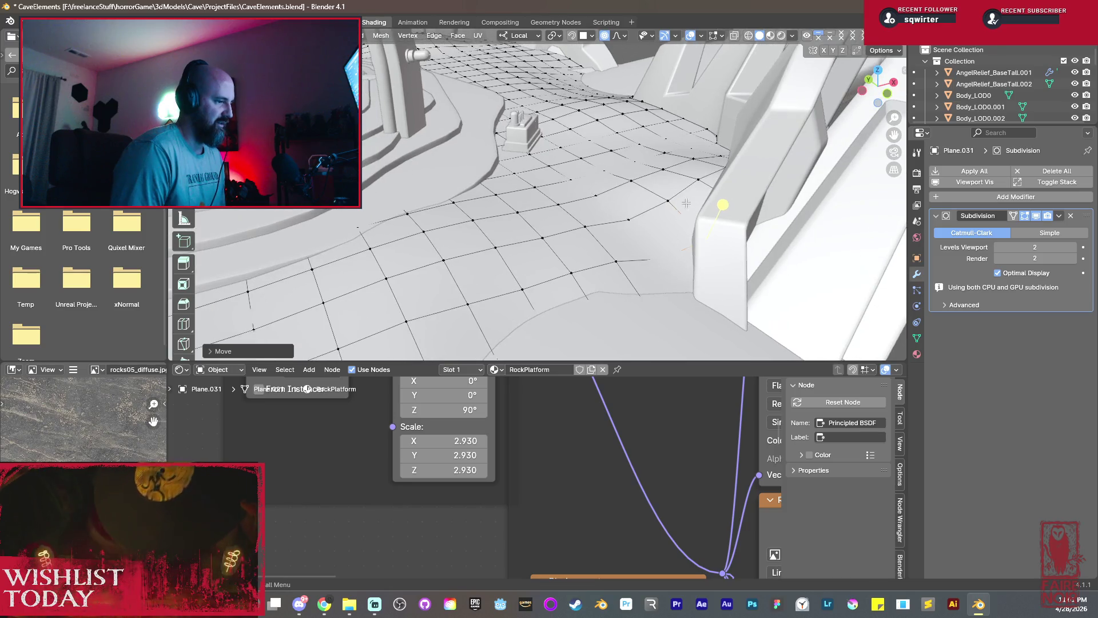
key("g")
key("z")
key("z")
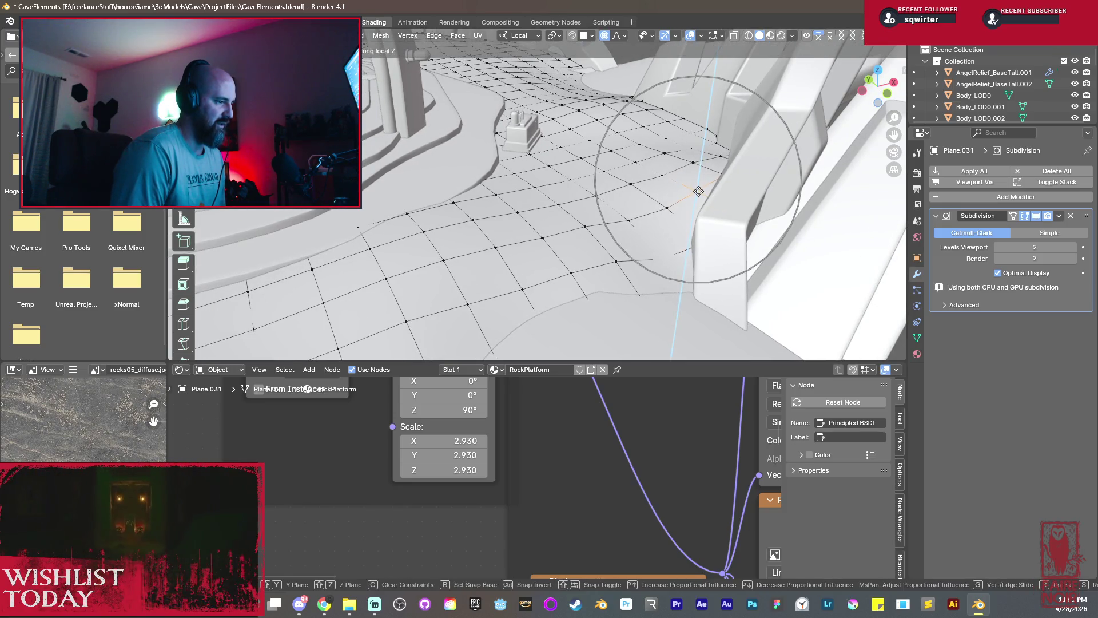
left_click(695, 185)
Raise and lower further floor vertices near the rock pillar to make the ground uneven.
mouse_move(696, 185)
middle_mouse_down()
mouse_move(764, 183)
mouse_move(578, 191)
mouse_move(469, 221)
mouse_move(468, 207)
mouse_move(550, 196)
mouse_move(479, 168)
mouse_move(474, 180)
mouse_move(712, 235)
middle_mouse_up()
key("g")
left_click(557, 198)
key("g")
left_click(447, 153)
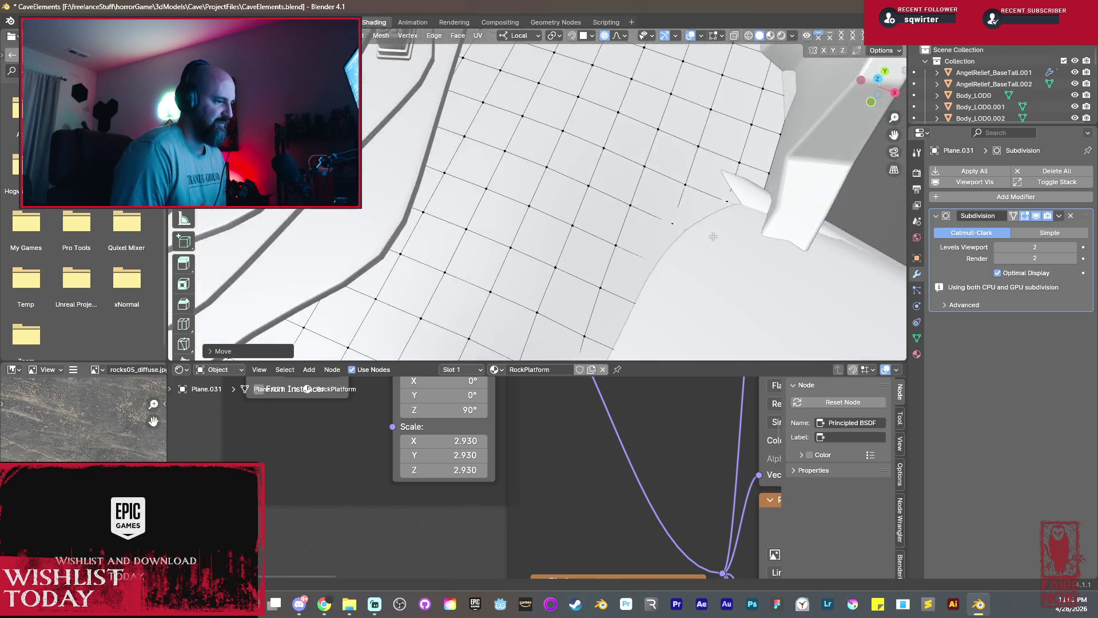
left_click(772, 168)
key("g")
left_click(773, 167)
mouse_move(772, 168)
middle_mouse_down()
mouse_move(619, 255)
mouse_move(660, 228)
middle_mouse_up()
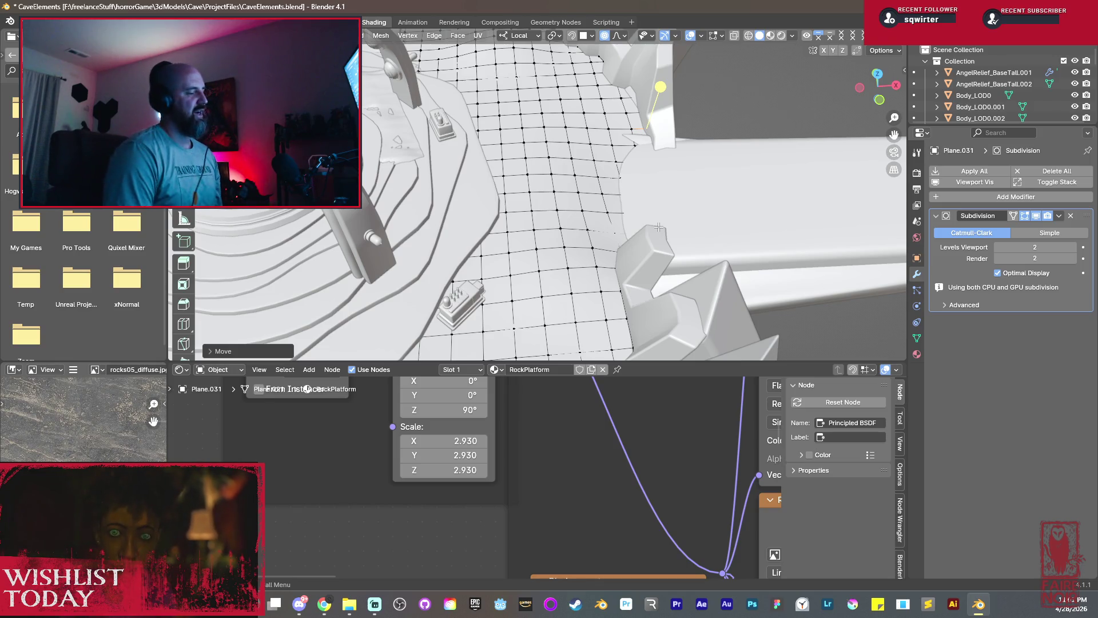
mouse_move(659, 228)
middle_mouse_down()
mouse_move(591, 179)
mouse_move(645, 219)
mouse_move(565, 209)
mouse_move(618, 150)
middle_mouse_up()
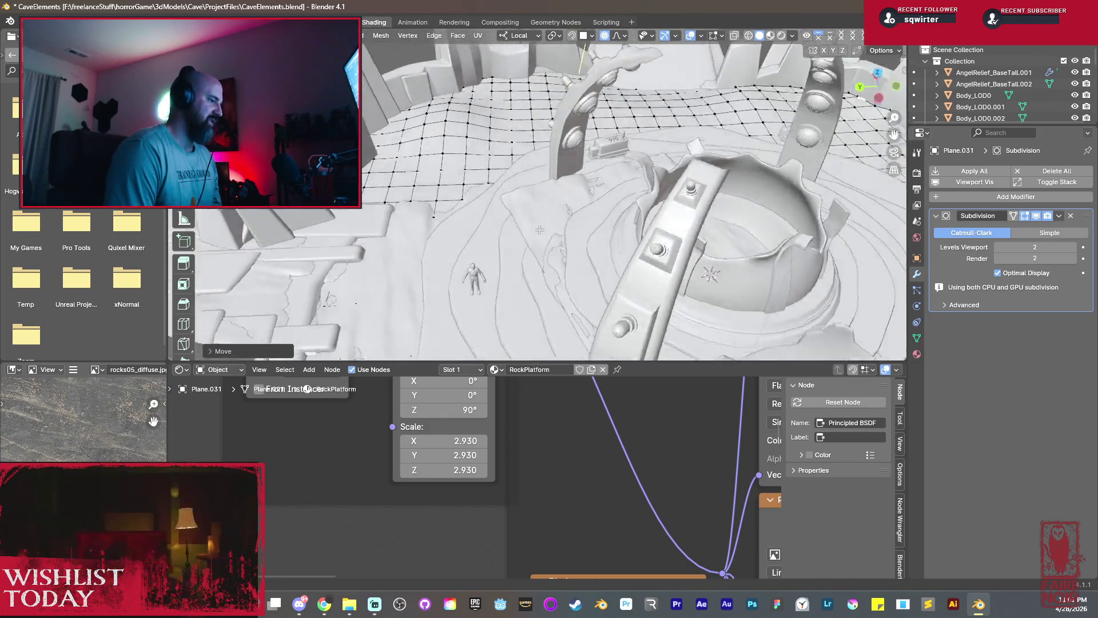
mouse_move(501, 176)
middle_mouse_down()
mouse_move(541, 163)
mouse_move(540, 190)
middle_mouse_up()
Return Plane.031 to Object Mode, review the cave path and dome, and bring up the Ctrl+S save menu.
key("Tab")
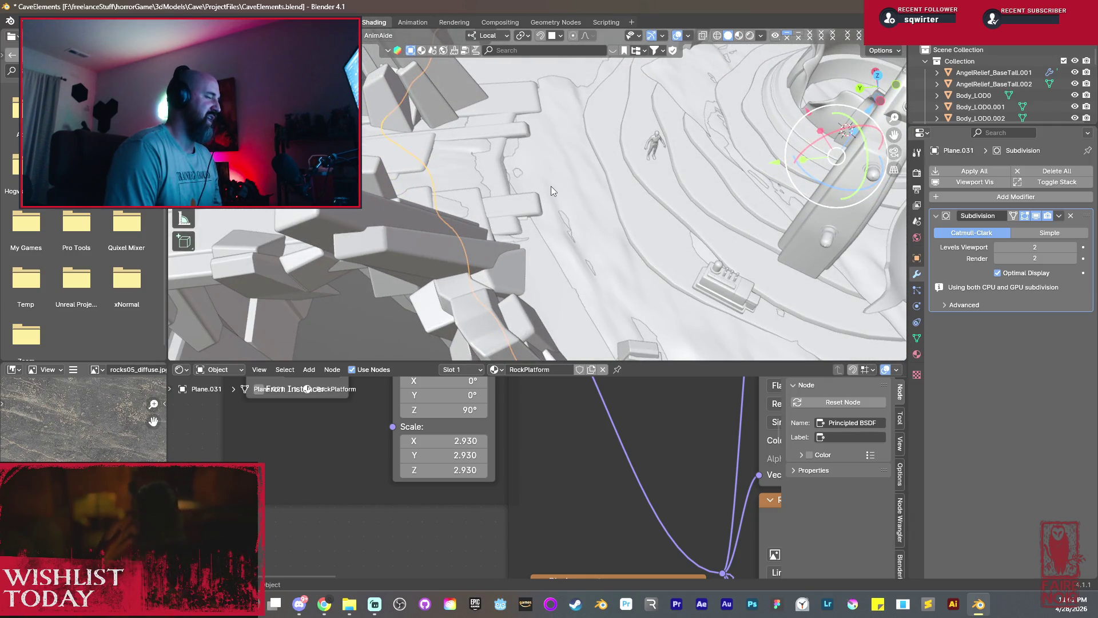
middle_click_drag(568, 178, 542, 200)
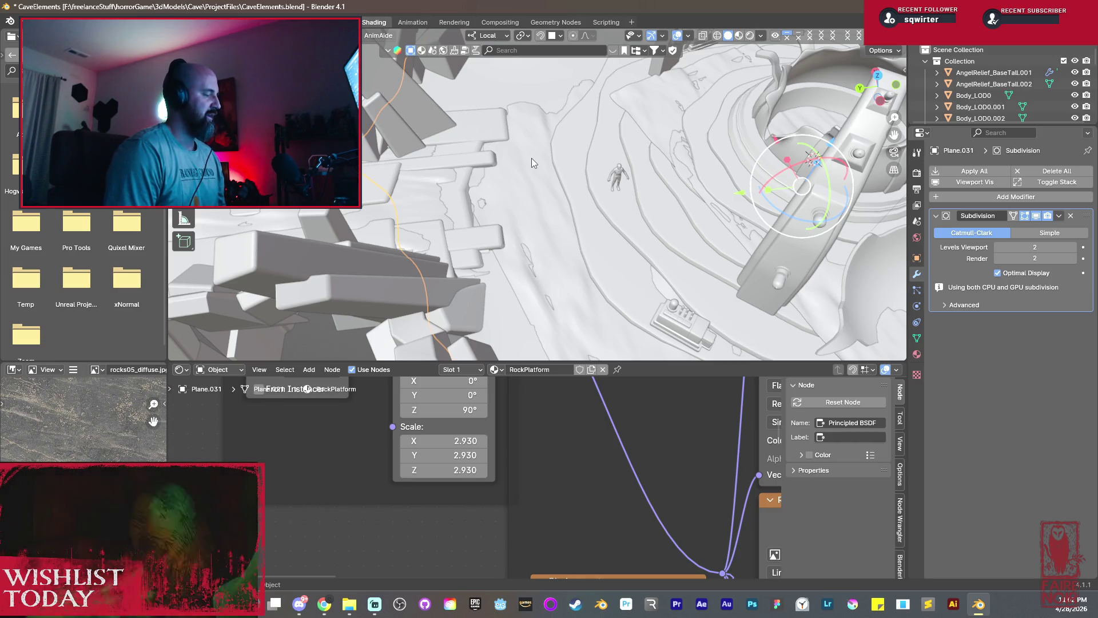
middle_click_drag(407, 171, 528, 145)
scroll(527, 144, "down", 3)
scroll(534, 162, "down", 2)
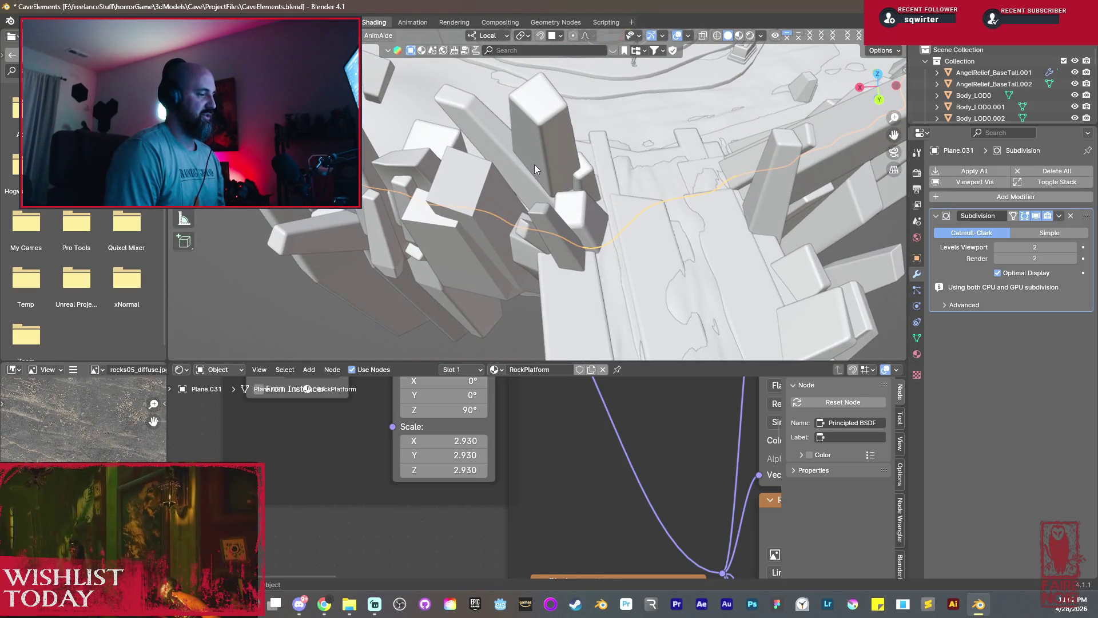
scroll(675, 142, "up", 3)
middle_click_drag(639, 140, 523, 124)
scroll(523, 124, "up", 1)
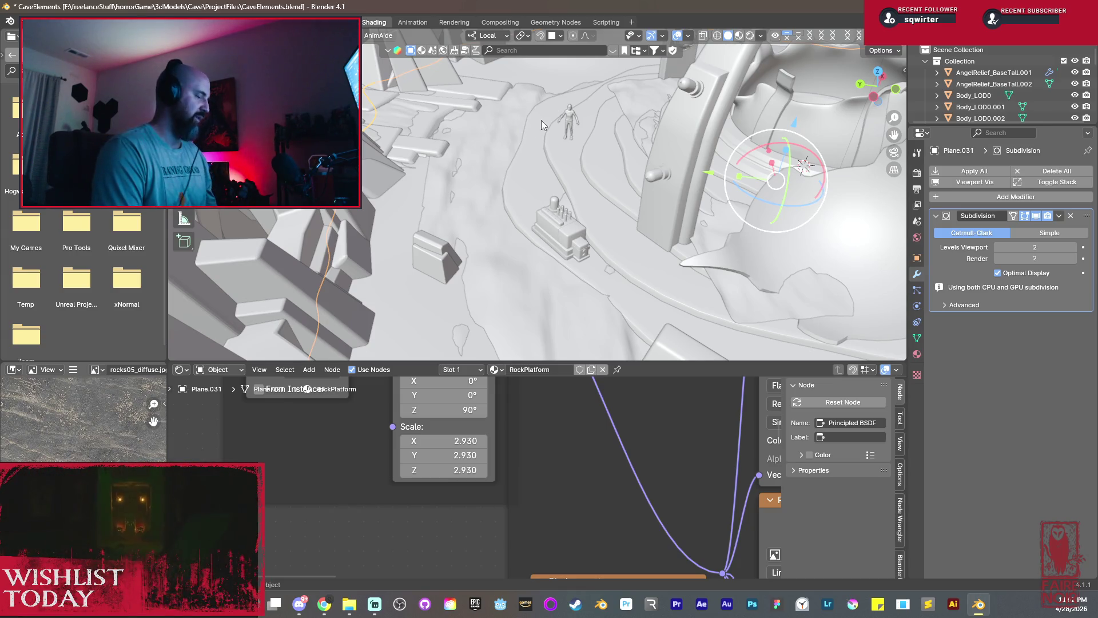
middle_click_drag(618, 196, 602, 191)
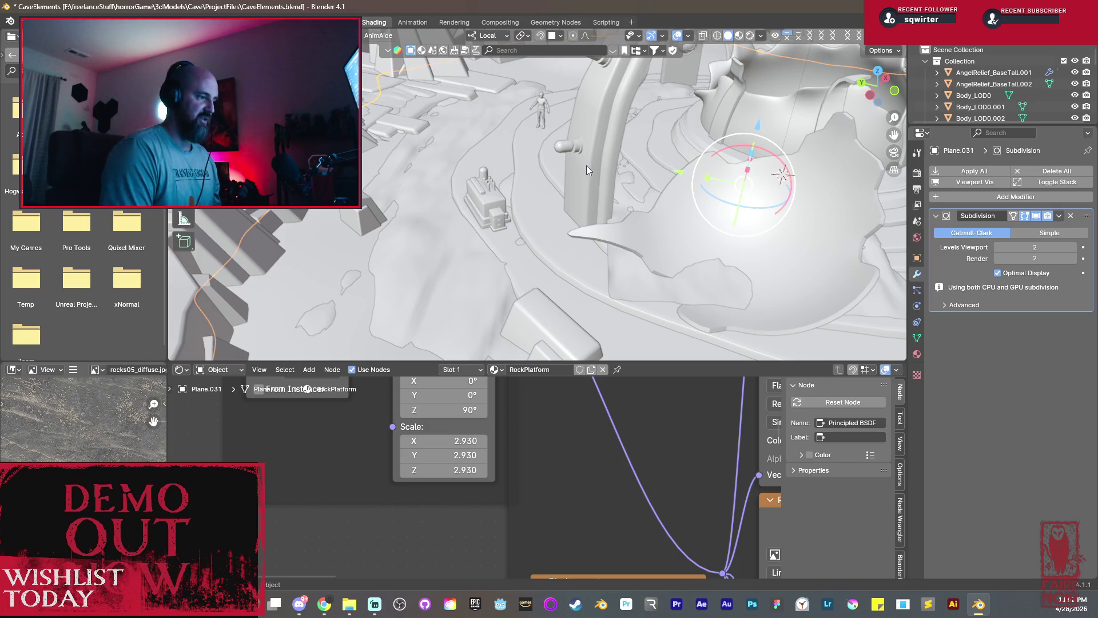
mouse_move(575, 173)
middle_mouse_down()
mouse_move(464, 188)
mouse_move(543, 198)
mouse_move(639, 167)
mouse_move(559, 210)
mouse_move(707, 226)
mouse_move(550, 219)
middle_mouse_up()
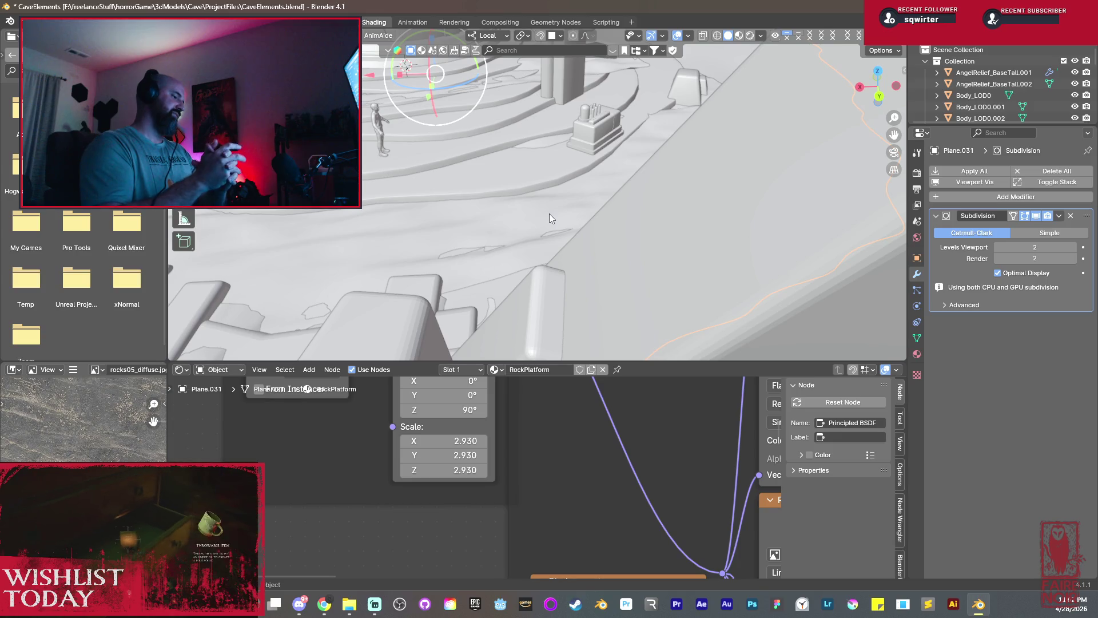
mouse_move(524, 214)
middle_mouse_down()
mouse_move(583, 227)
mouse_move(506, 230)
mouse_move(556, 244)
mouse_move(714, 245)
mouse_move(544, 178)
mouse_move(538, 234)
middle_mouse_up()
key("ctrl+s")
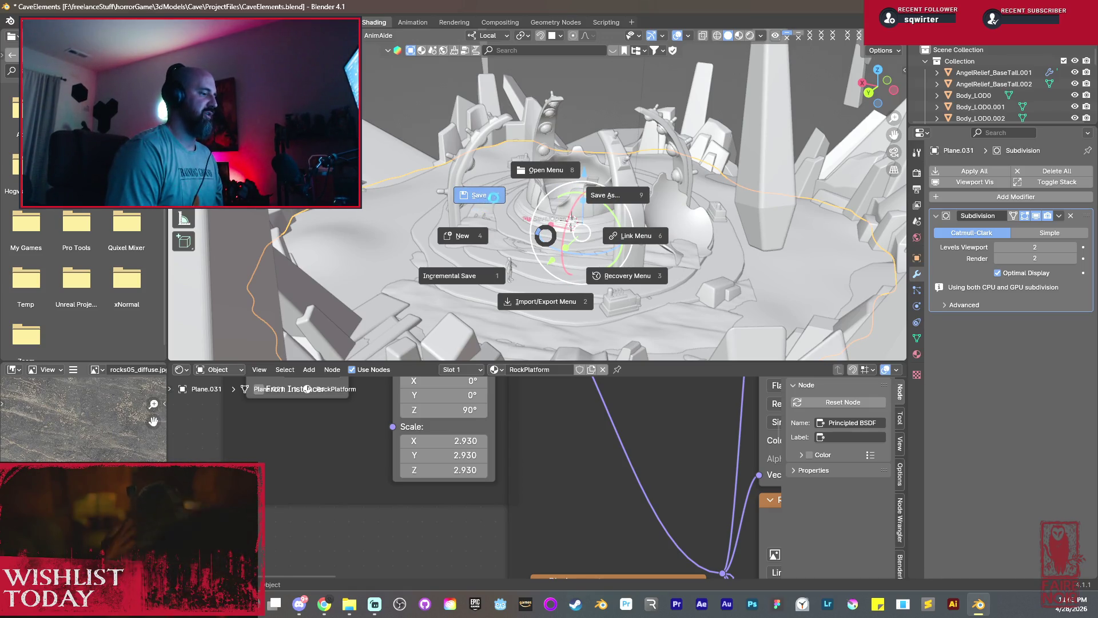
Save CaveElements.blend and select a beveled rock slab at the cave wall.
left_click(500, 199)
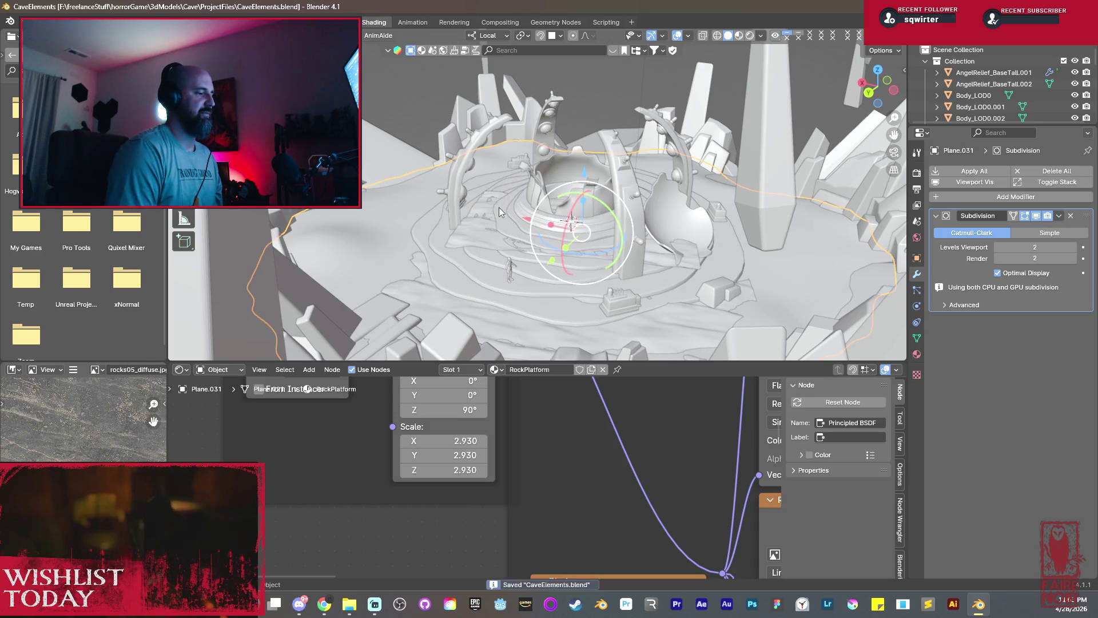
mouse_move(668, 226)
middle_mouse_down()
mouse_move(735, 240)
mouse_move(670, 231)
mouse_move(667, 267)
mouse_move(517, 213)
mouse_move(459, 205)
mouse_move(535, 217)
mouse_move(658, 265)
mouse_move(479, 156)
mouse_move(508, 244)
mouse_move(534, 278)
middle_mouse_up()
mouse_move(465, 233)
middle_mouse_down()
mouse_move(418, 224)
mouse_move(766, 209)
mouse_move(408, 242)
mouse_move(670, 263)
mouse_move(568, 268)
mouse_move(430, 219)
mouse_move(533, 200)
mouse_move(630, 282)
middle_mouse_up()
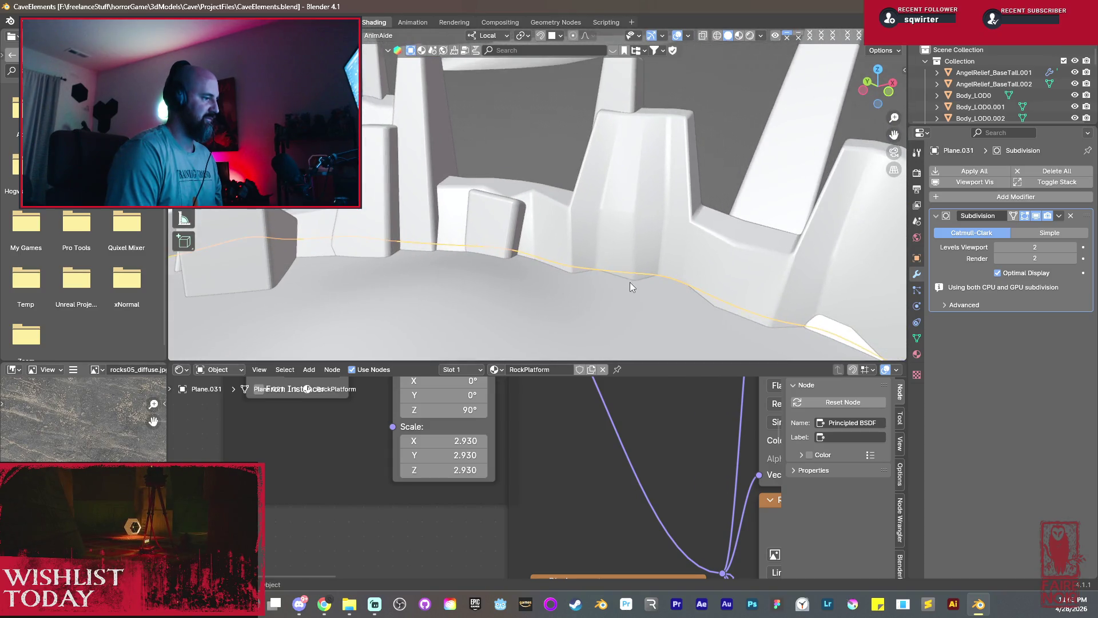
mouse_move(488, 241)
middle_mouse_down()
mouse_move(497, 273)
mouse_move(348, 219)
mouse_move(472, 217)
mouse_move(523, 242)
middle_mouse_up()
left_click(347, 219)
Duplicate the rock slab as Cube.265 and slide it along X and Y against the cave wall.
key("shift+d")
key("x")
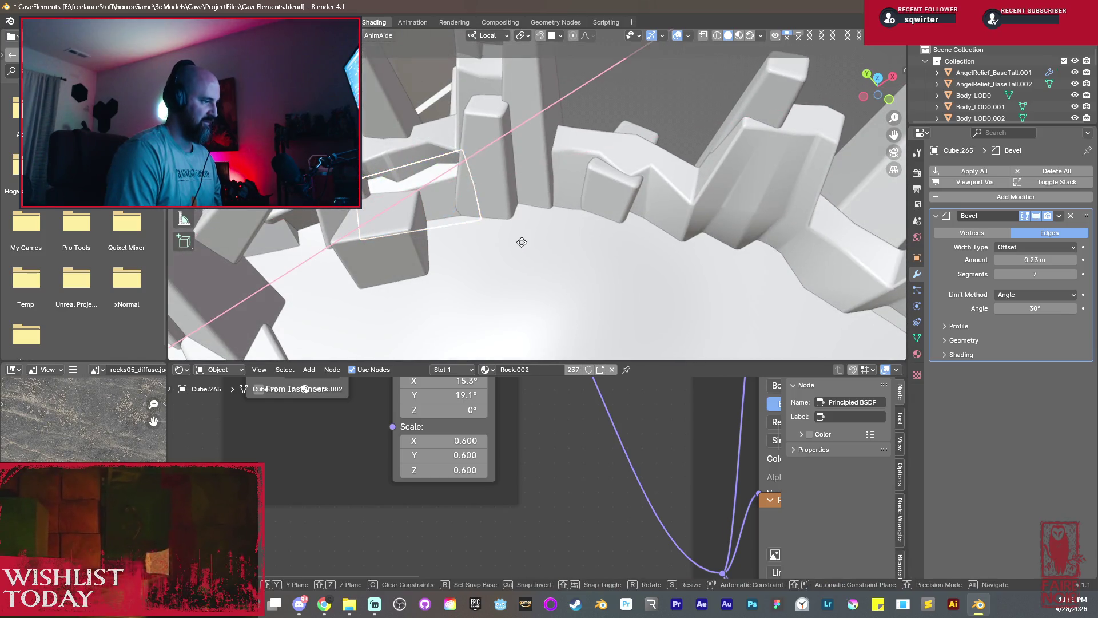
key("y")
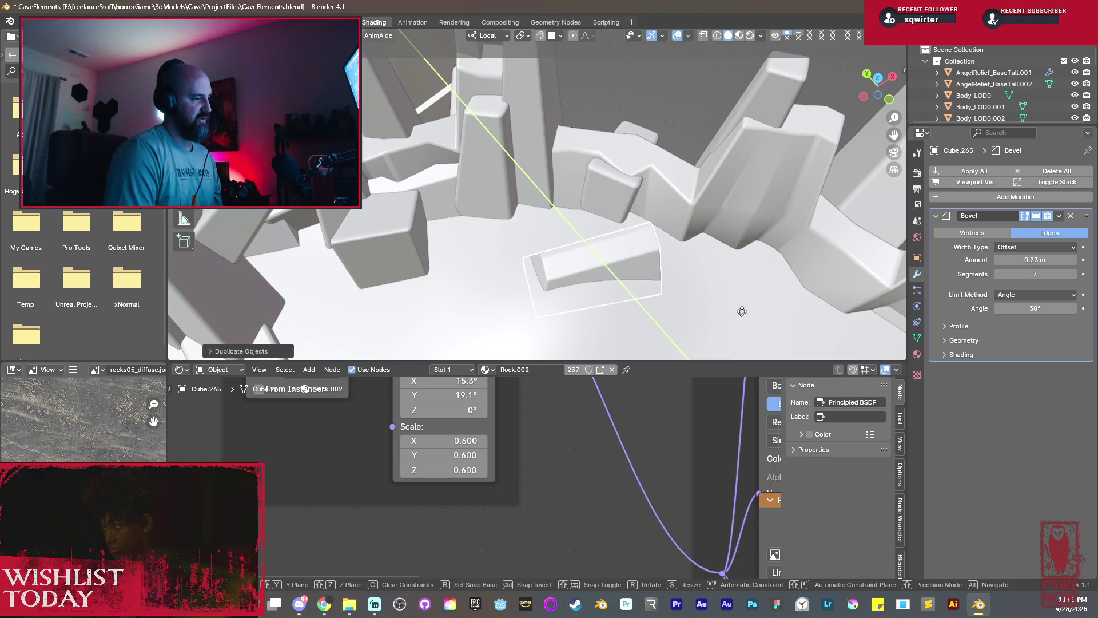
left_click(744, 317)
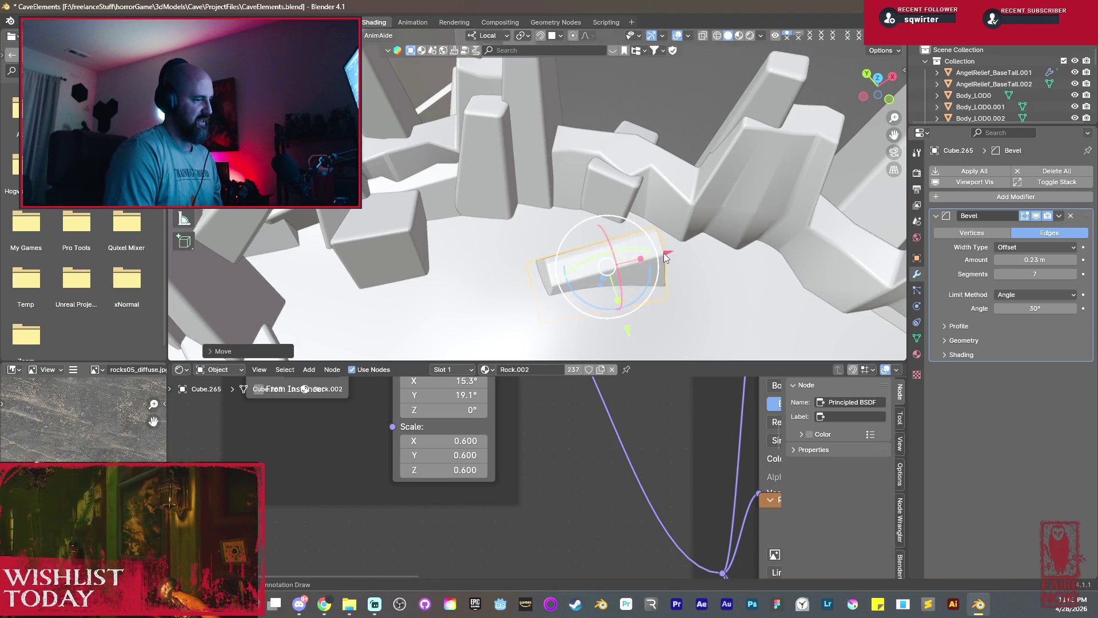
key("g")
key("x")
left_click(757, 280)
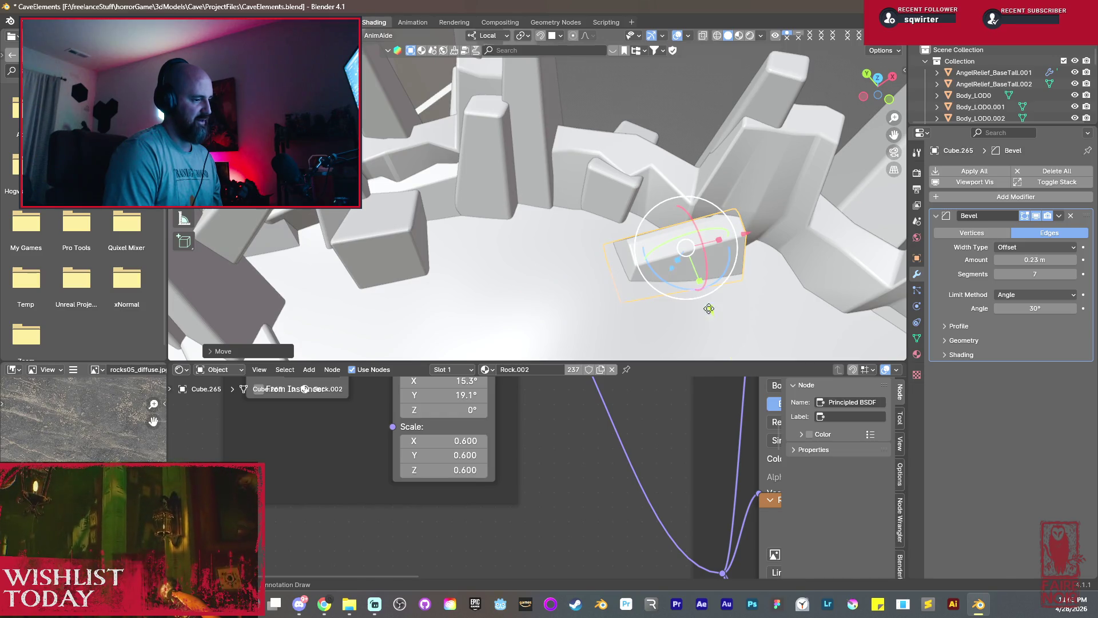
key("g")
key("y")
left_click(719, 246)
Rotate Cube.265 about Z, tilt it slightly, and bring up its Object context menu.
key("r")
key("z")
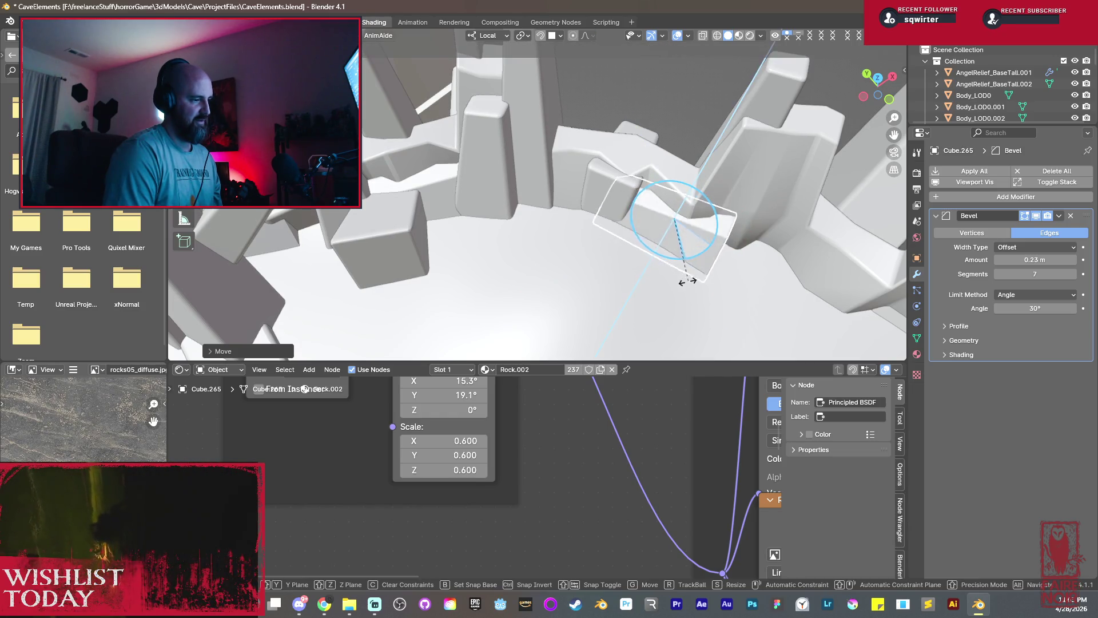
left_click(676, 294)
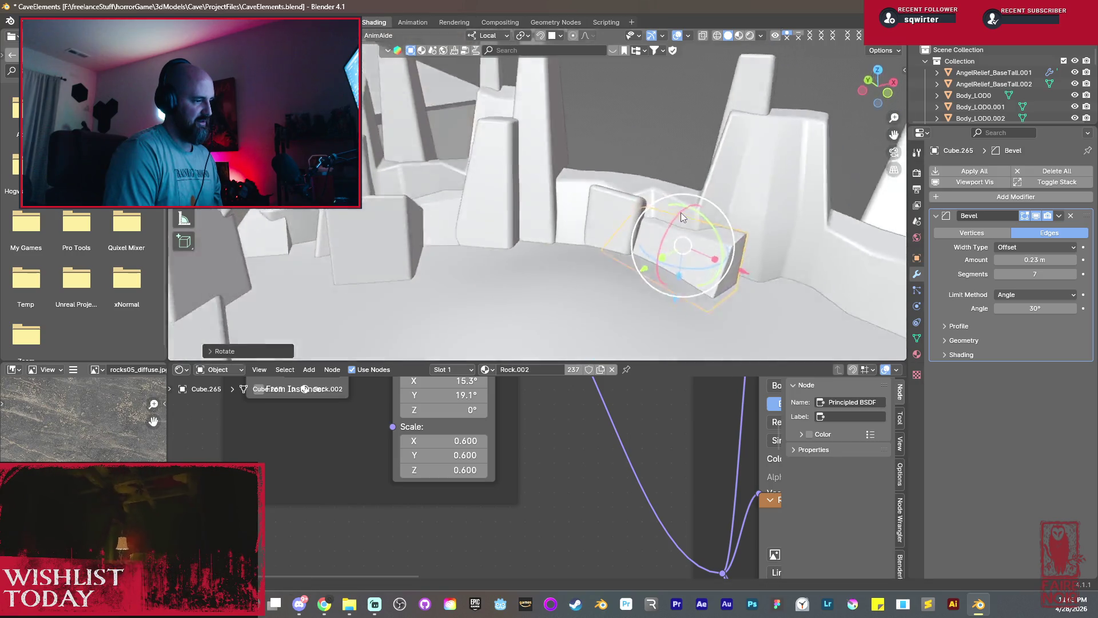
middle_click_drag(681, 212, 515, 236)
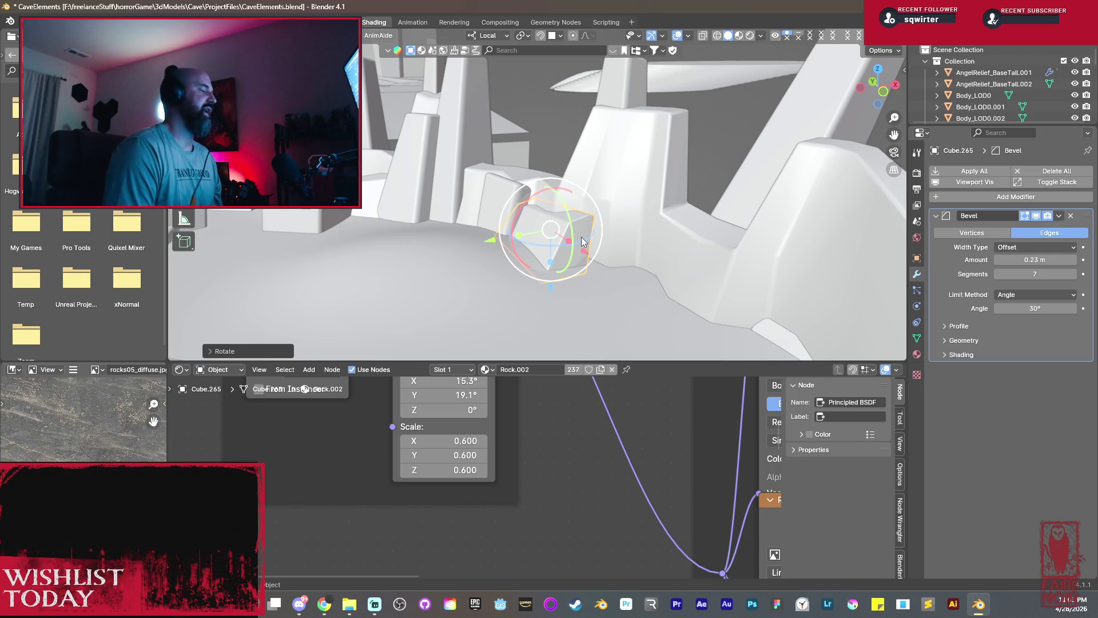
left_click_drag(580, 238, 576, 247)
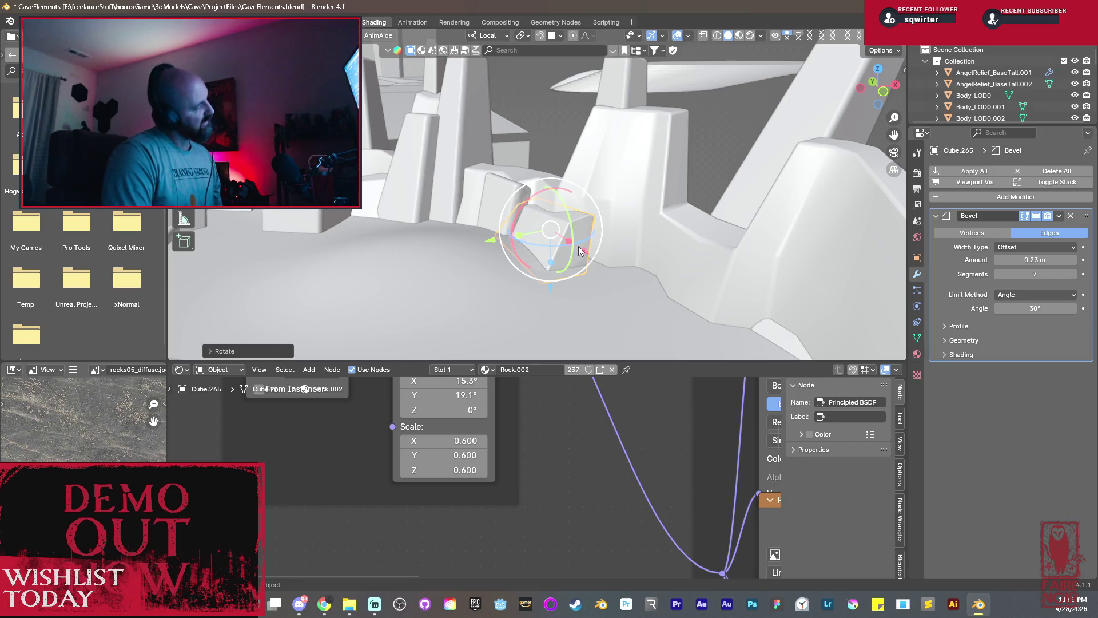
mouse_move(510, 229)
middle_mouse_down()
mouse_move(543, 253)
mouse_move(549, 287)
mouse_move(582, 268)
mouse_move(576, 250)
mouse_move(575, 272)
mouse_move(613, 217)
mouse_move(641, 294)
middle_mouse_up()
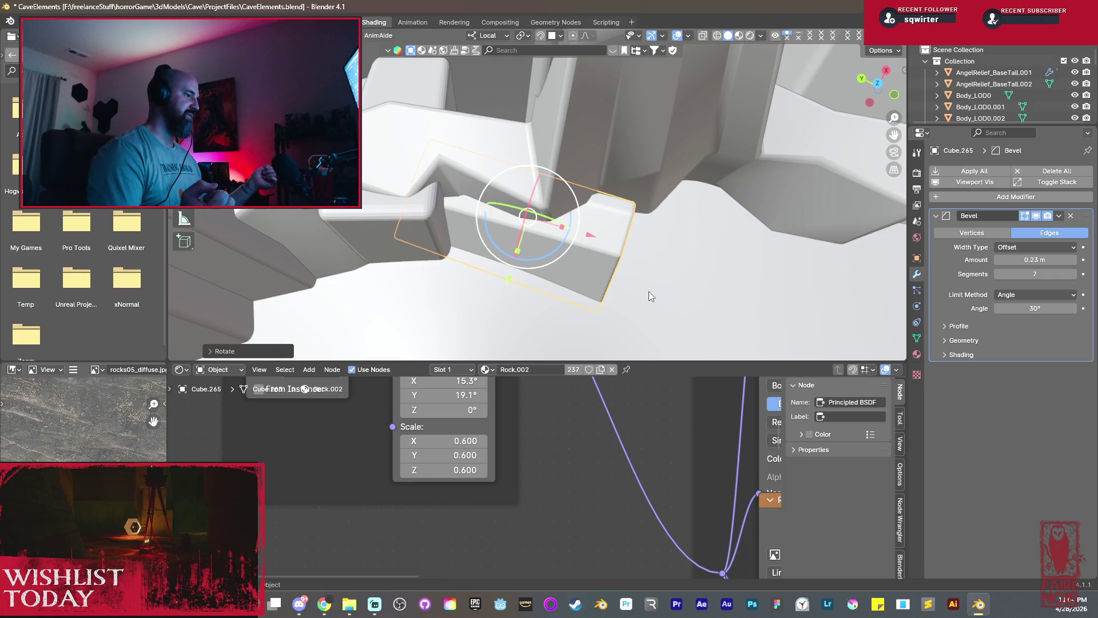
right_click(601, 242)
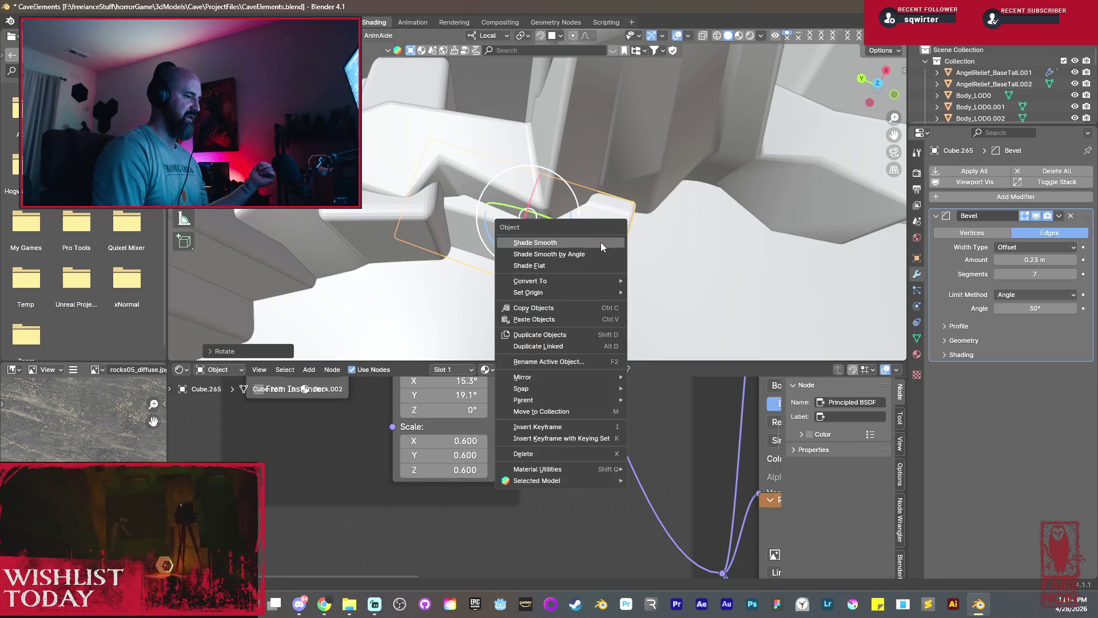
Smooth-shade Cube.265 and the neighbouring rock slab.
left_click(602, 242)
left_click(365, 213)
right_click(365, 212)
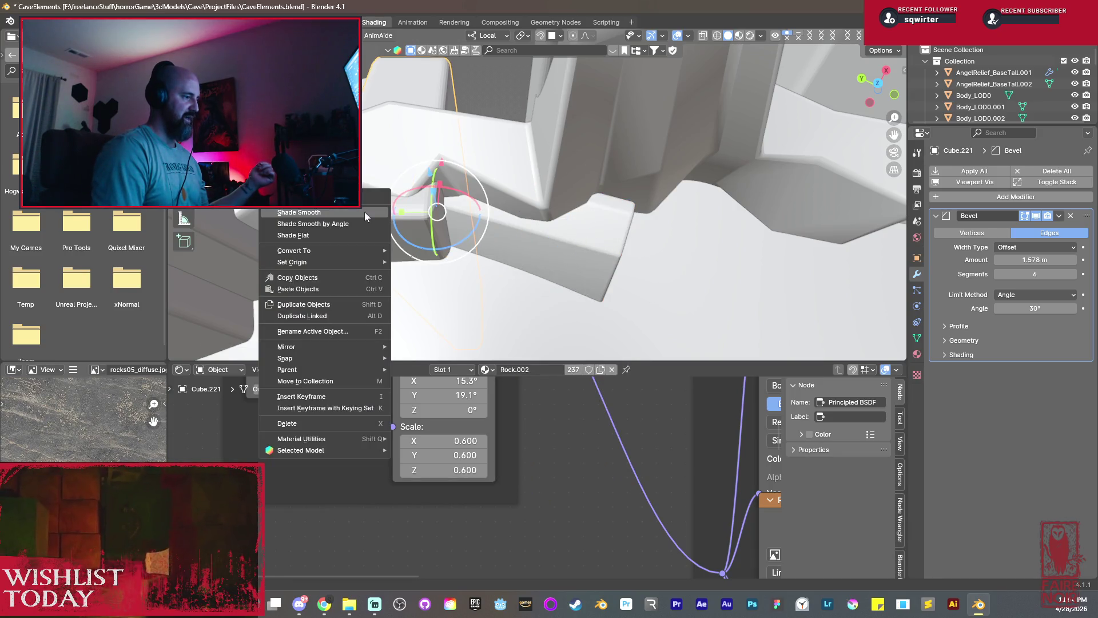
left_click(363, 211)
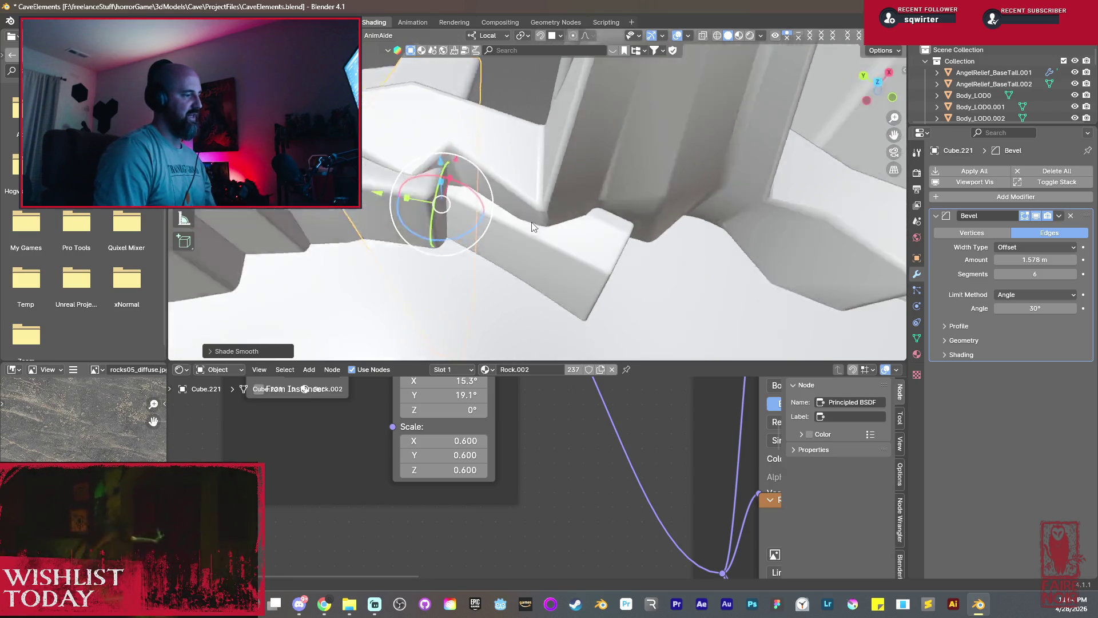
middle_click_drag(500, 203, 531, 211)
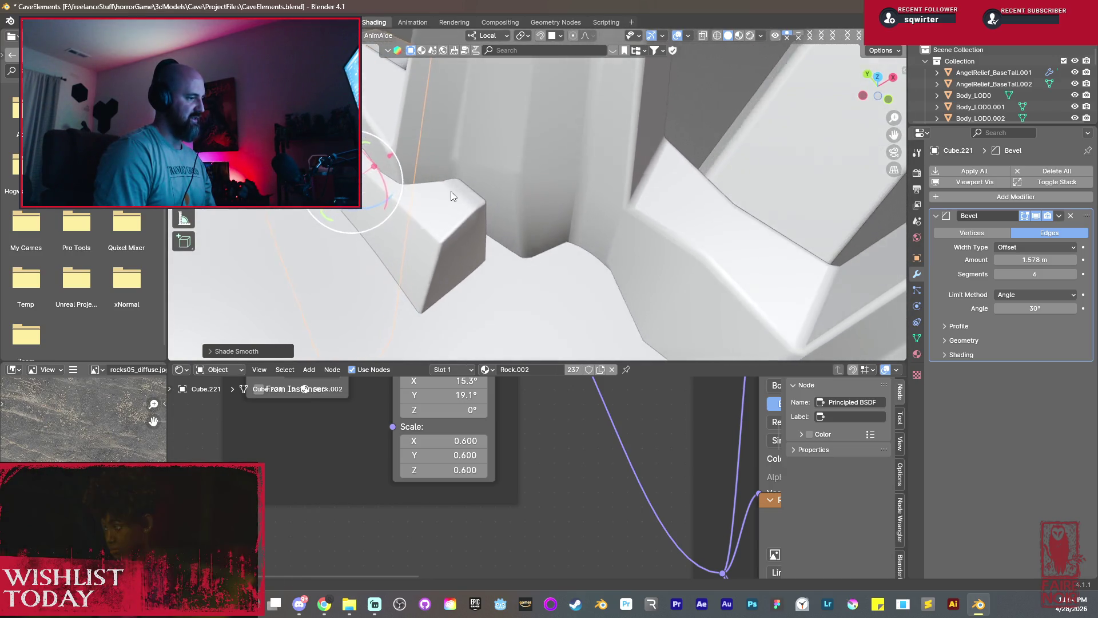
Scale the duplicated slab along Z to reshape it.
left_click(466, 233)
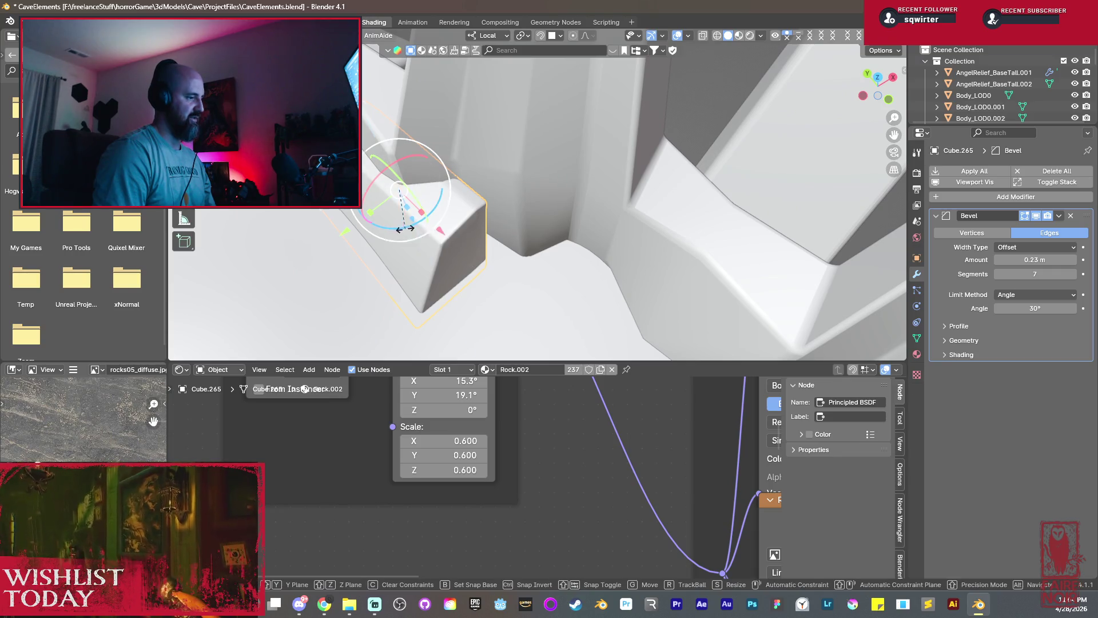
key("s")
key("z")
left_click(413, 224)
middle_click_drag(431, 235, 524, 260)
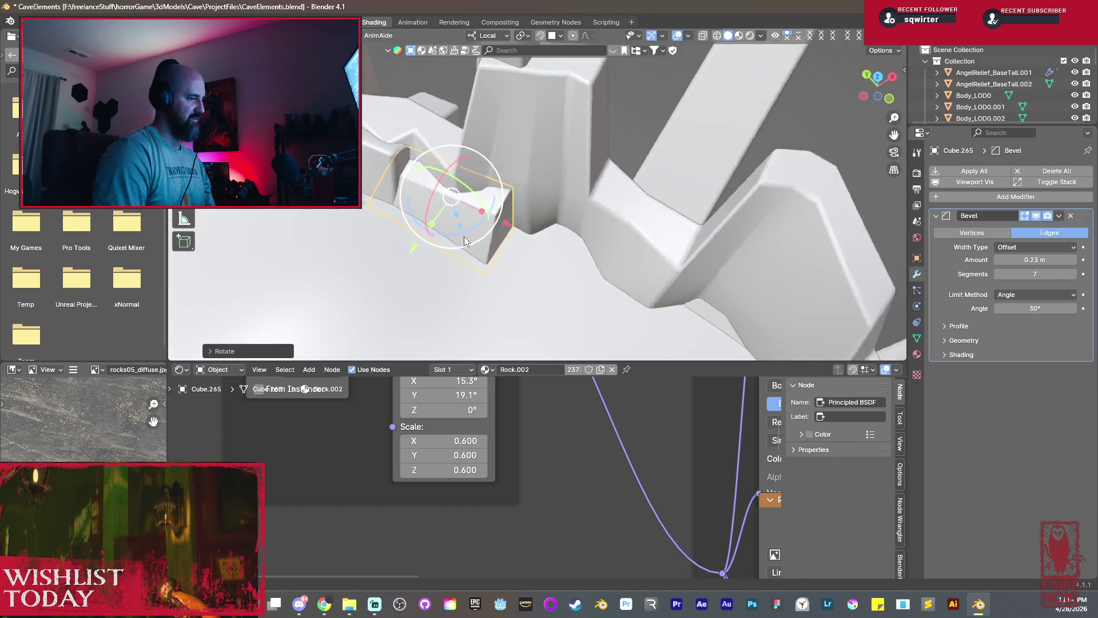
Duplicate the slab as Cube.266, slide it along X and Y against the wall, and start scaling it on Z.
key("shift+d")
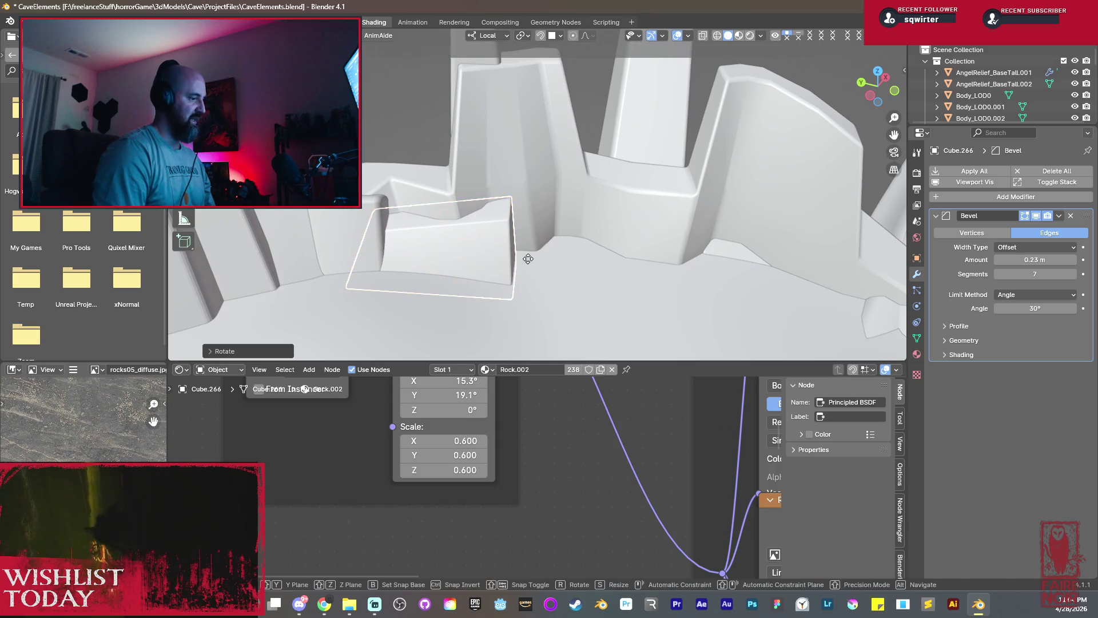
key("x")
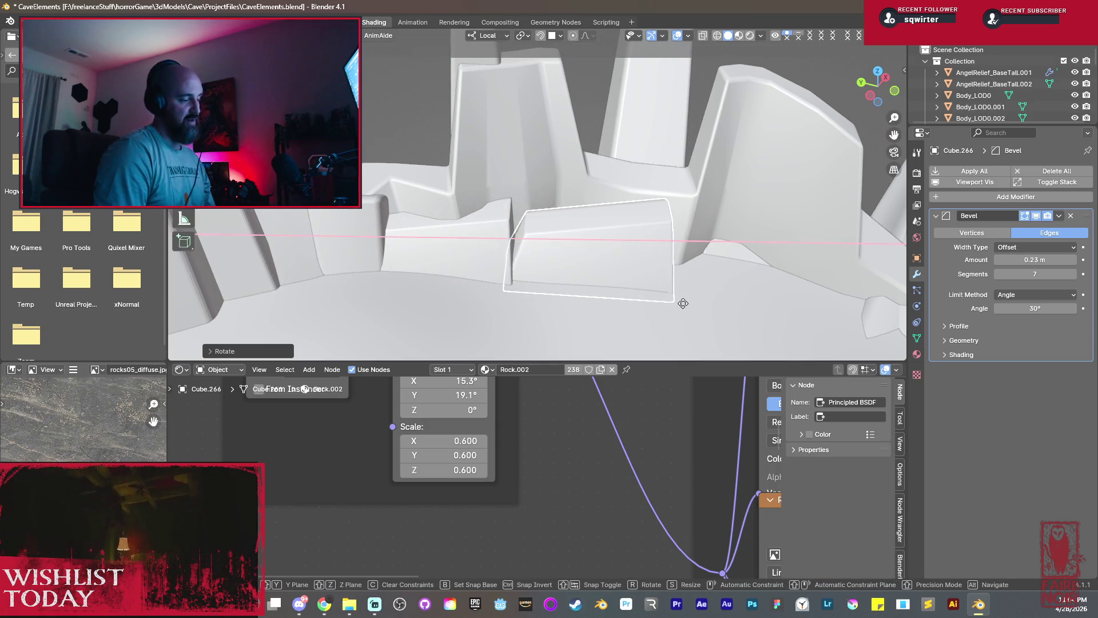
left_click(688, 303)
mouse_move(690, 302)
middle_mouse_down()
mouse_move(506, 282)
mouse_move(602, 318)
mouse_move(638, 296)
mouse_move(622, 254)
mouse_move(614, 324)
middle_mouse_up()
key("g")
key("y")
left_click(535, 288)
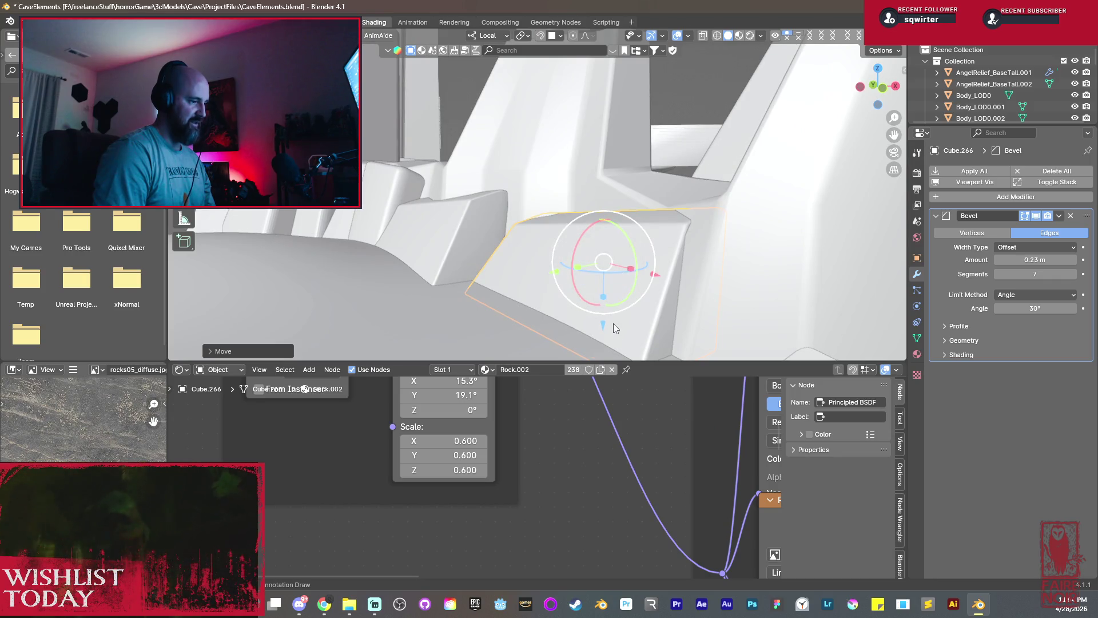
key("s")
key("z")
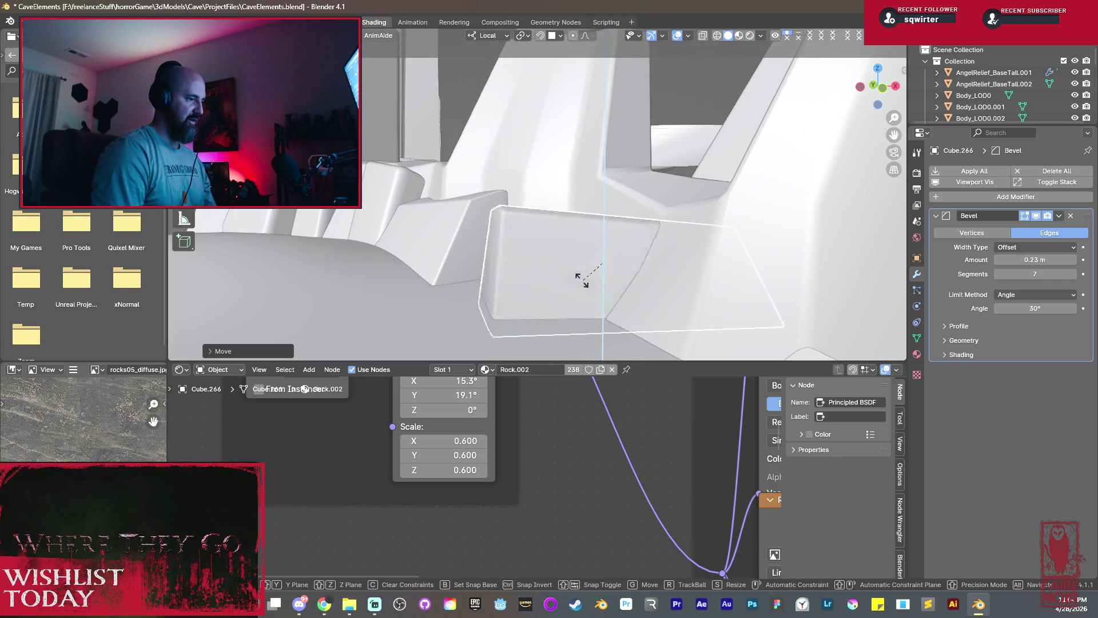
Confirm Cube.266's Z scale, then raise one top edge vertically with proportional falloff.
left_click(525, 230)
mouse_move(526, 230)
middle_mouse_down()
mouse_move(567, 220)
mouse_move(549, 215)
mouse_move(568, 281)
mouse_move(551, 234)
mouse_move(570, 231)
middle_mouse_up()
key("Tab")
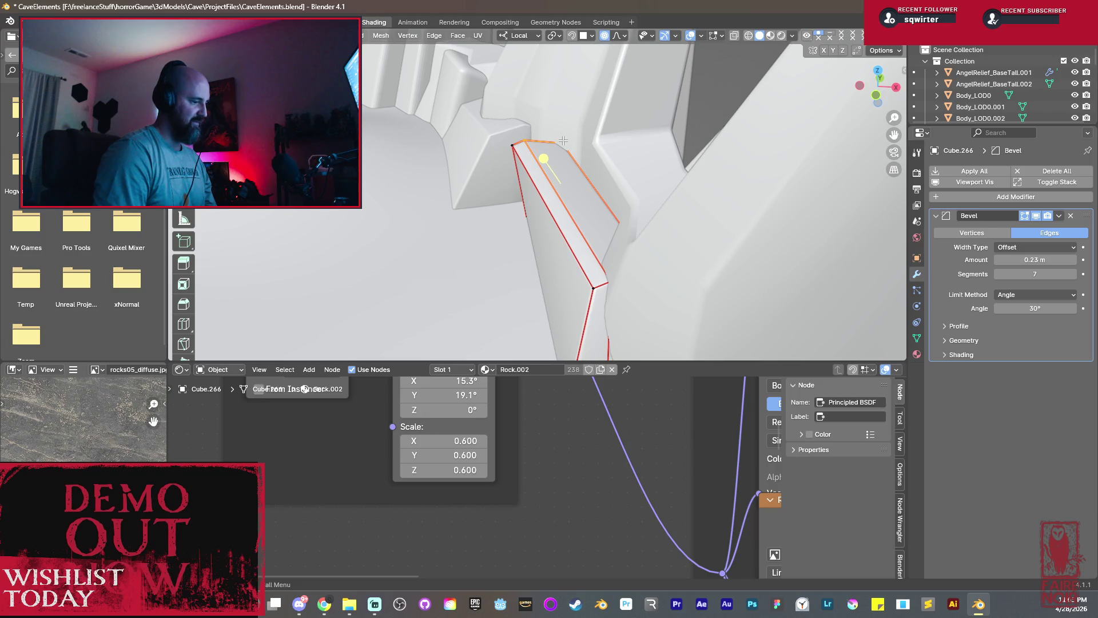
key("g")
key("z")
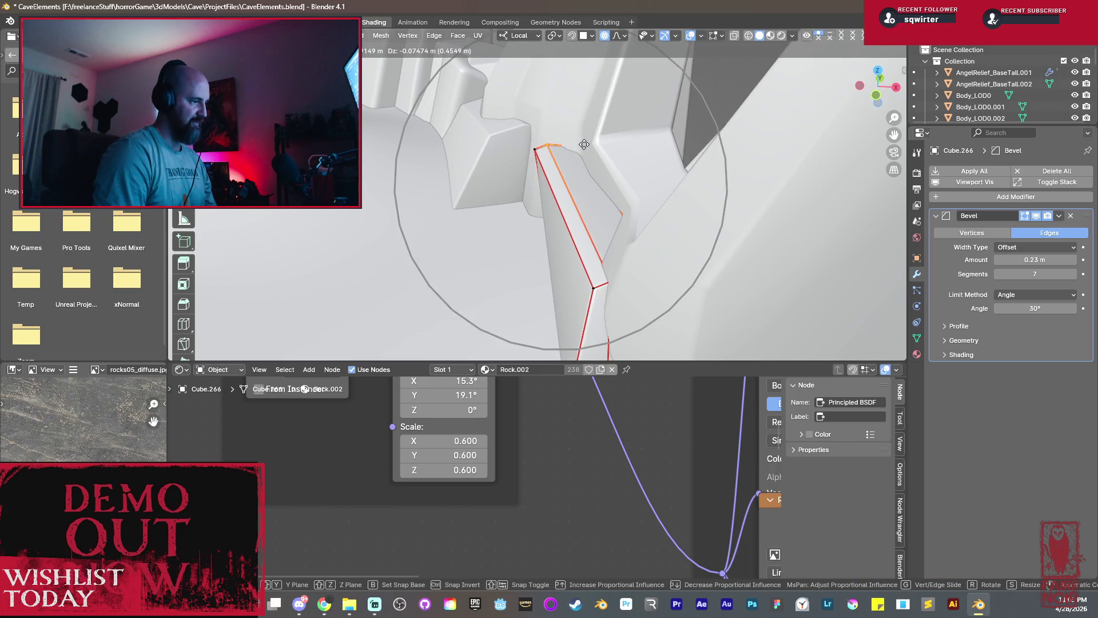
left_click(583, 144)
Using X-ray to reach it, shift a lower vertex of the slab with falloff turned off.
key("alt+z")
mouse_move(583, 144)
middle_mouse_down()
mouse_move(564, 159)
mouse_move(554, 248)
middle_mouse_up()
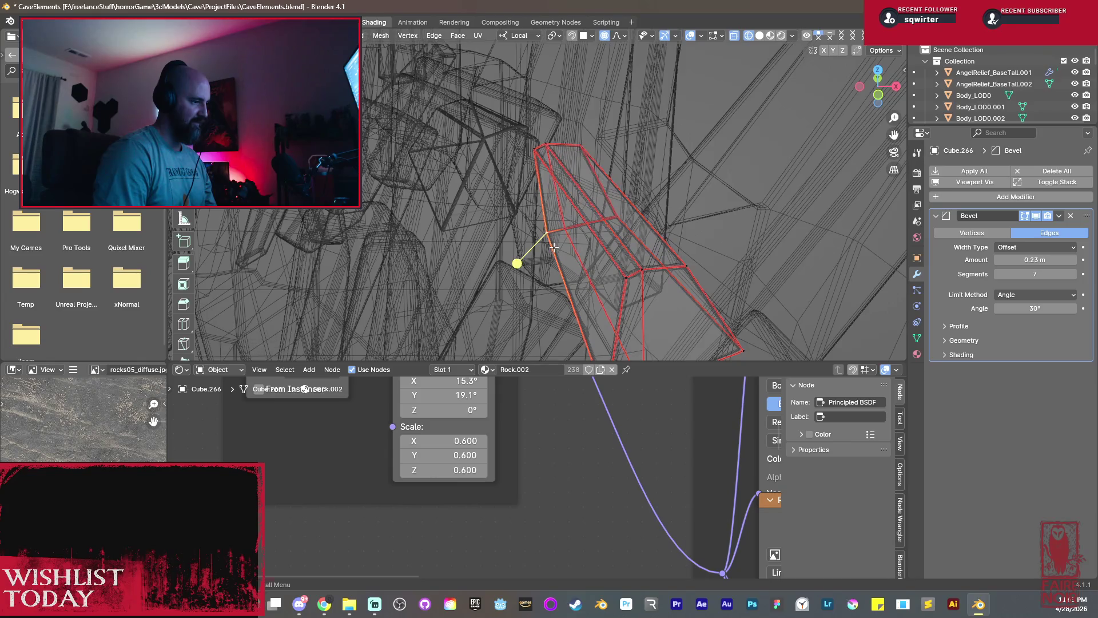
key("alt+z")
key("o")
key("g")
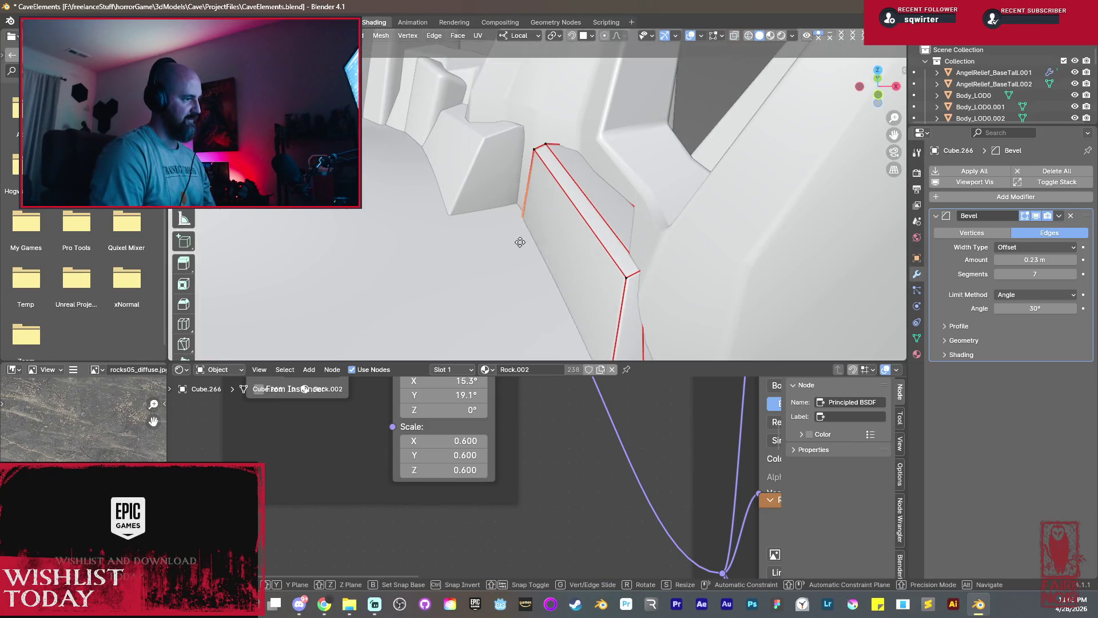
left_click(502, 238)
Leave Edit Mode, deselect everything, and select the neighbouring rock slab.
mouse_move(502, 238)
middle_mouse_down()
mouse_move(629, 217)
mouse_move(643, 256)
mouse_move(589, 231)
middle_mouse_up()
key("Tab")
key("alt+a")
left_click(580, 225)
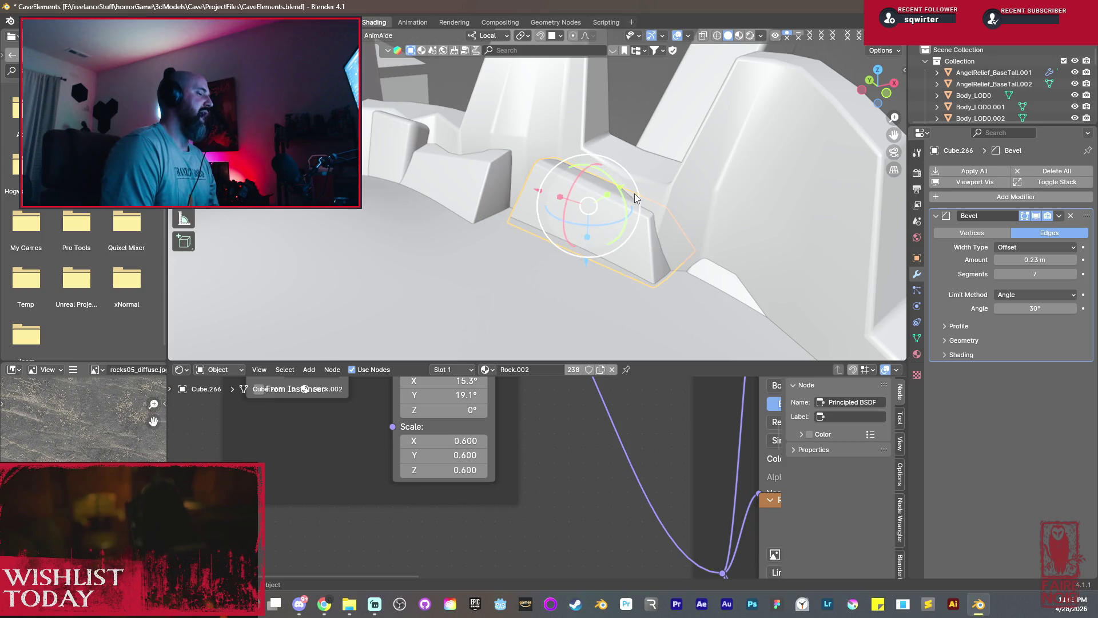
Duplicate the selected rock as Cube.267 and move it along X and Y toward the cave wall.
mouse_move(642, 180)
middle_mouse_down()
mouse_move(612, 230)
mouse_move(607, 220)
mouse_move(629, 231)
middle_mouse_up()
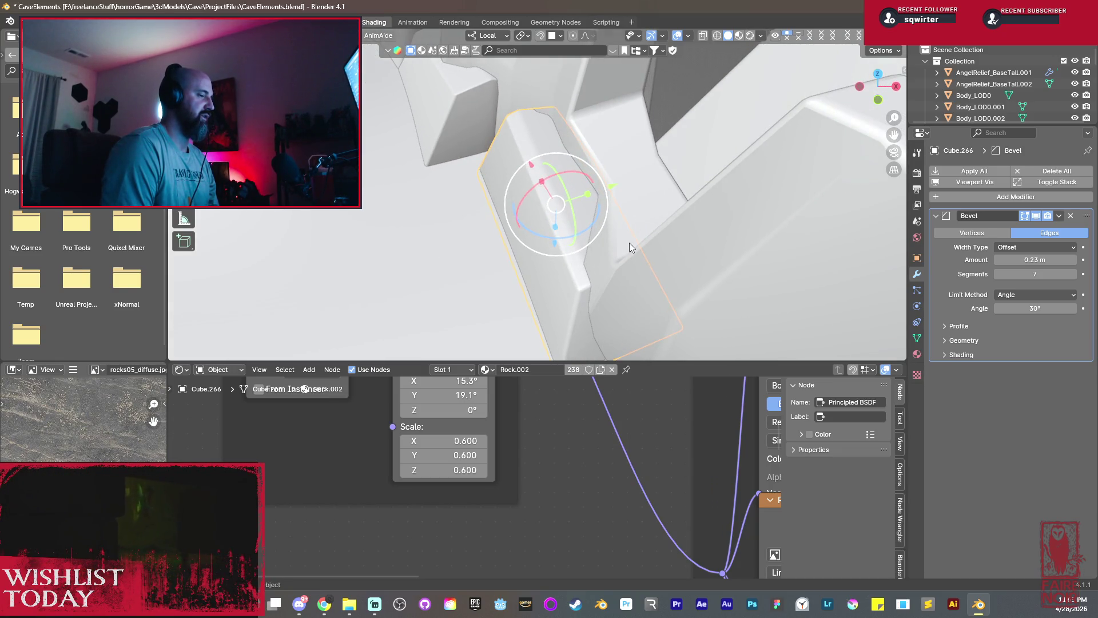
key("shift+d")
key("y")
key("y")
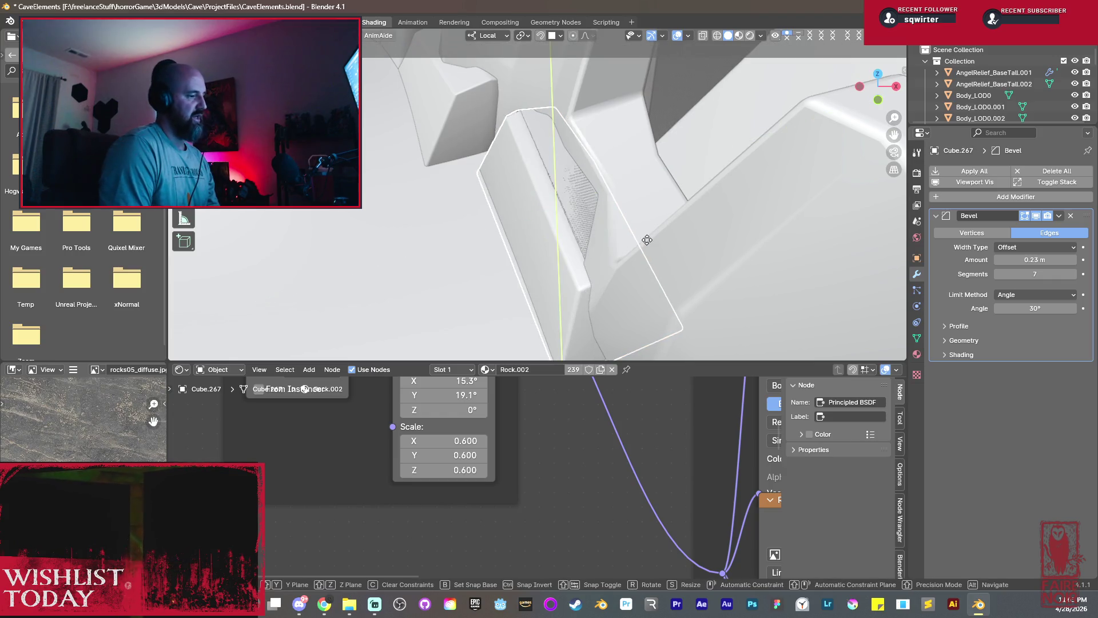
left_click(565, 267)
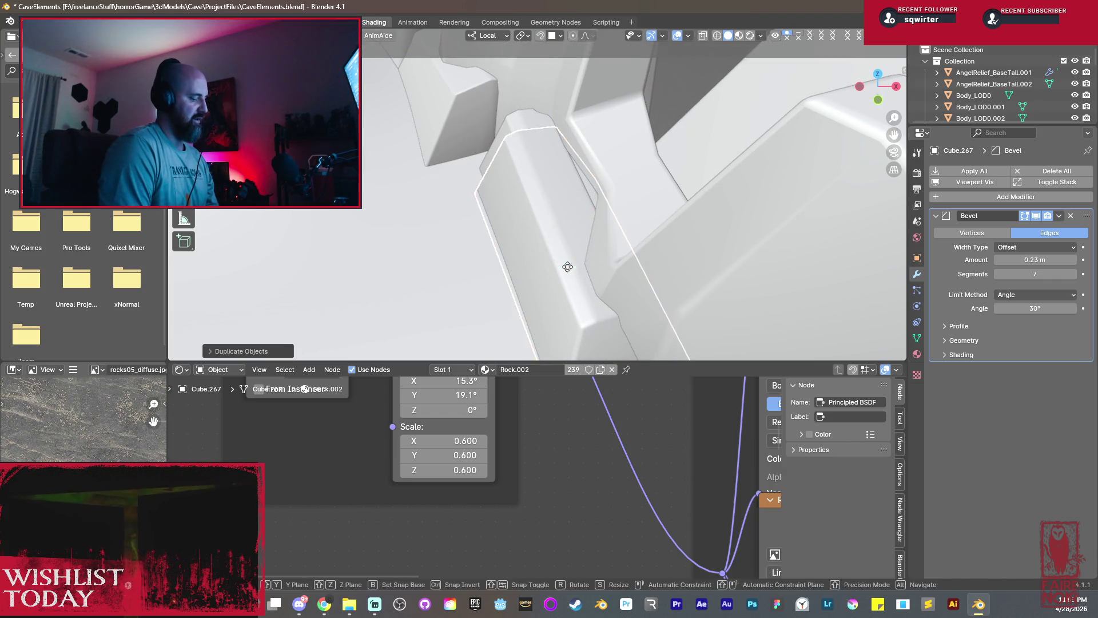
key("g")
key("x")
left_click(508, 252)
key("g")
key("y")
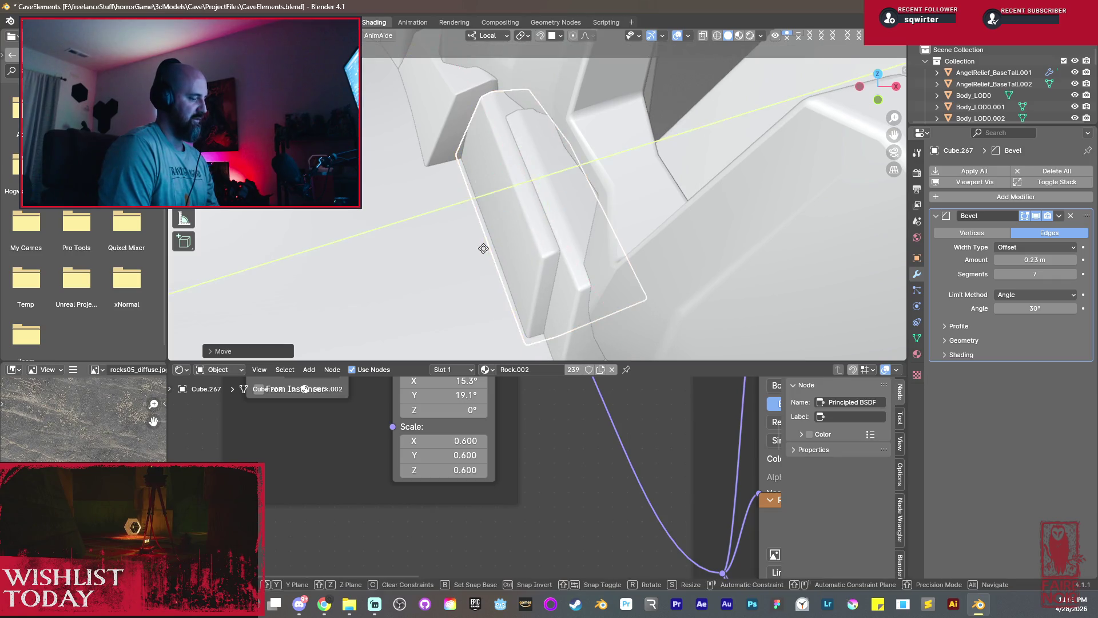
left_click(456, 289)
Shrink Cube.267 and lift it along Z to sit higher among the rocks.
middle_click_drag(624, 325, 578, 278)
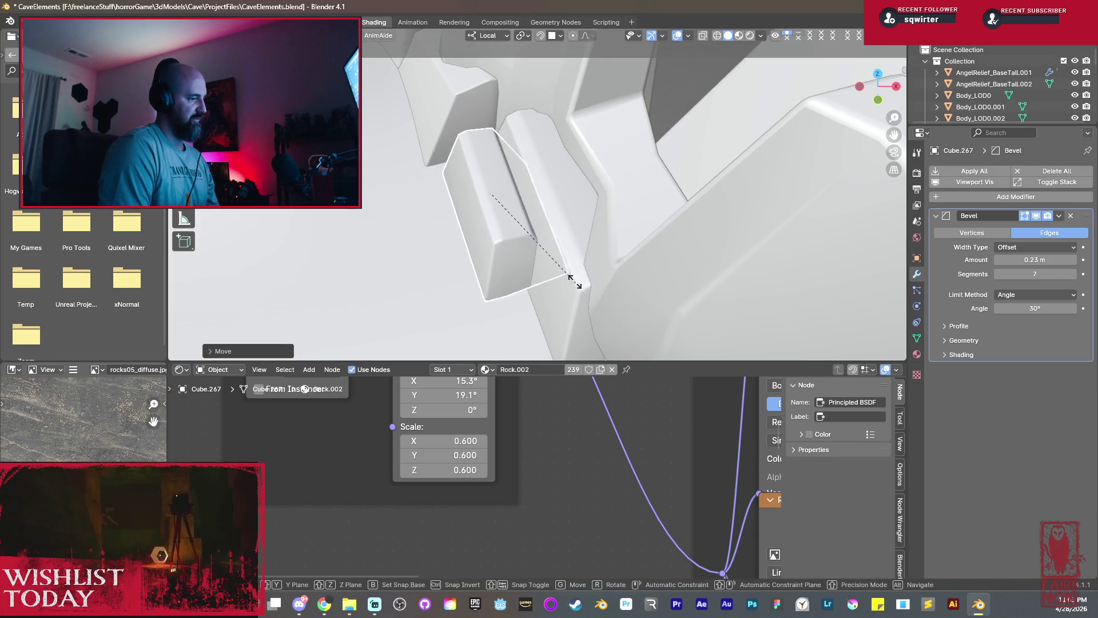
key("s")
left_click(521, 255)
mouse_move(521, 255)
middle_mouse_down()
mouse_move(530, 230)
mouse_move(601, 253)
mouse_move(577, 219)
mouse_move(589, 201)
middle_mouse_up()
key("g")
key("z")
left_click(593, 219)
key("g")
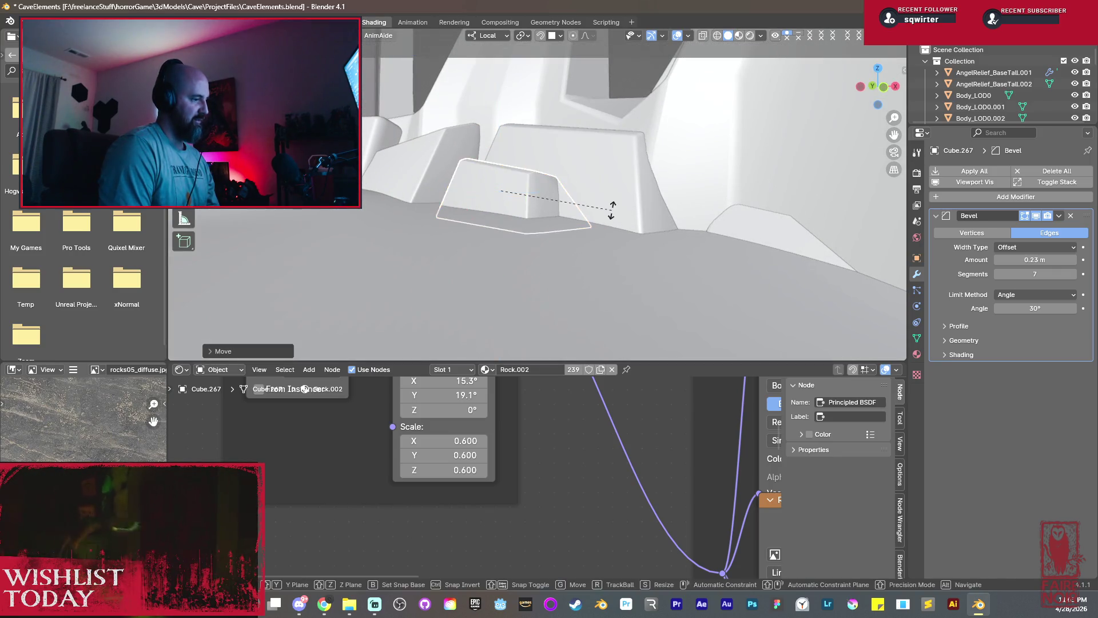
key("z")
left_click(476, 188)
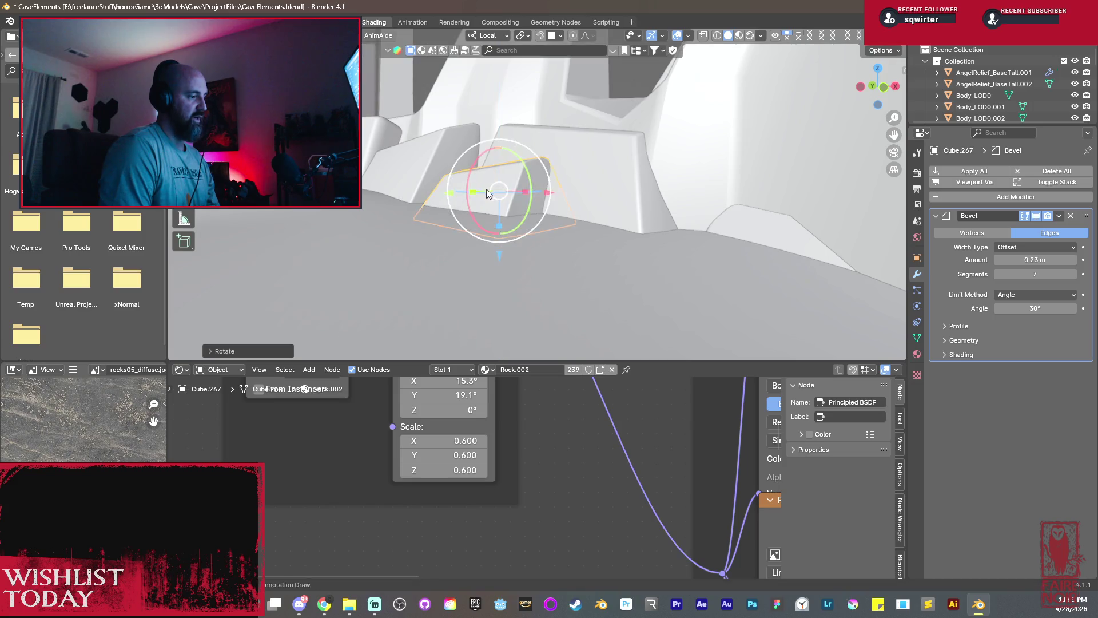
Rotate Cube.267 about Z and nudge it along X and Y into its final spot among the wall rocks.
mouse_move(487, 189)
middle_mouse_down()
mouse_move(527, 244)
mouse_move(511, 289)
mouse_move(528, 228)
mouse_move(518, 210)
mouse_move(585, 293)
mouse_move(507, 312)
middle_mouse_up()
key("r")
key("z")
left_click(531, 278)
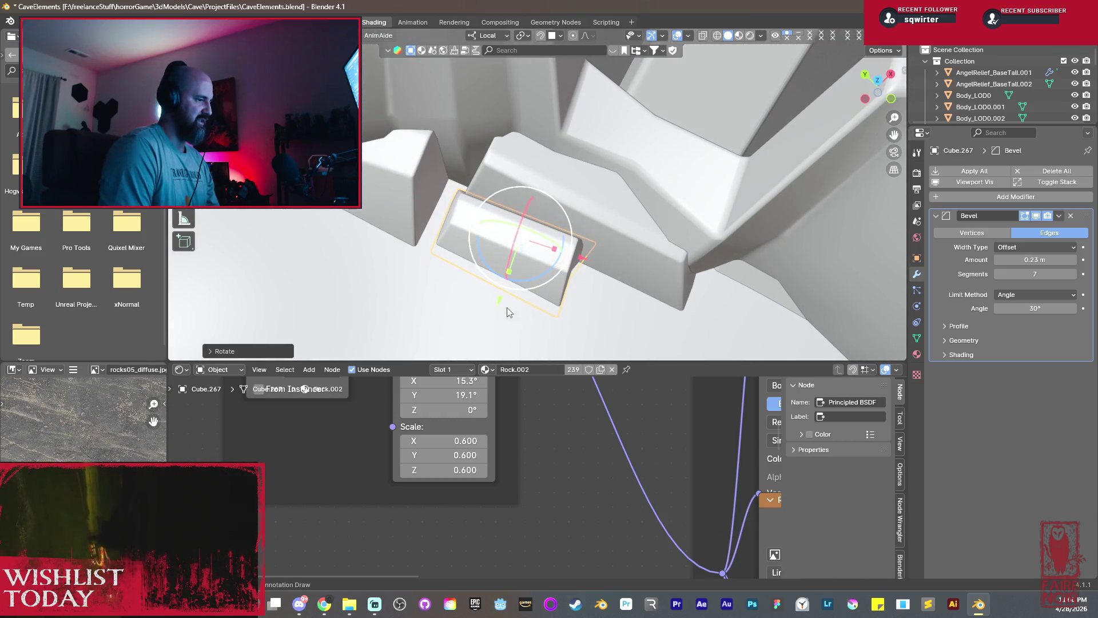
key("g")
key("y")
left_click(568, 259)
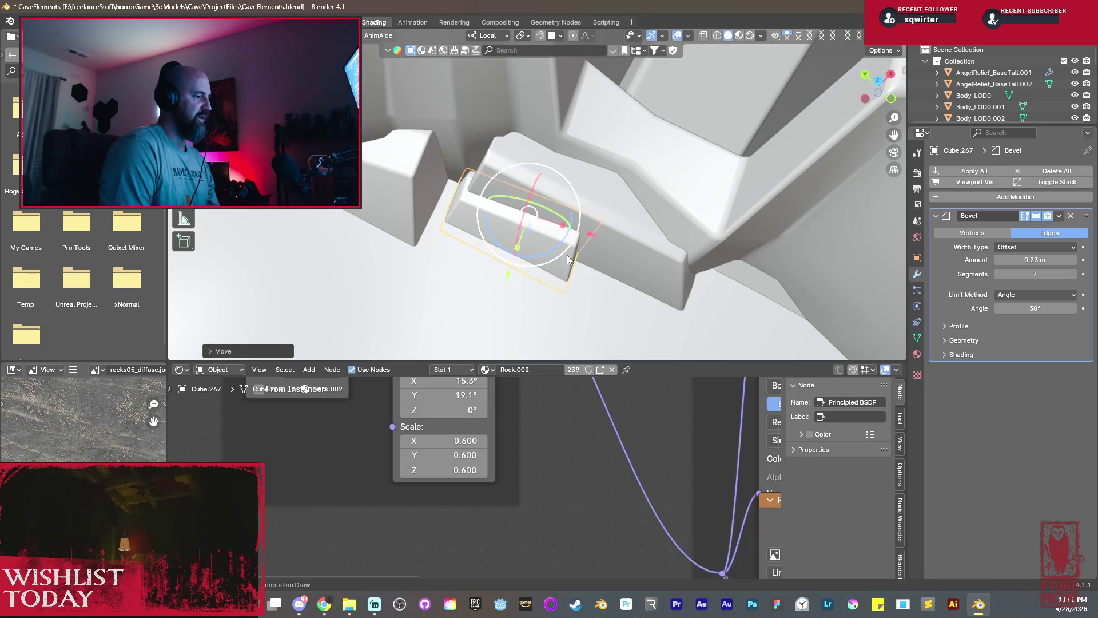
key("g")
key("x")
left_click(514, 251)
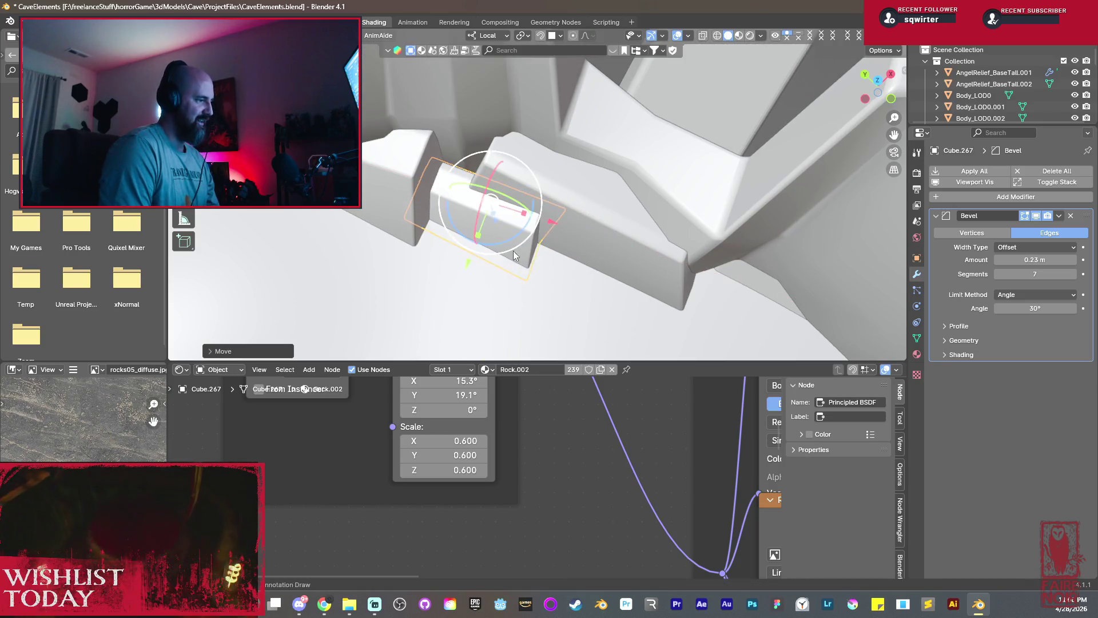
key("g")
key("y")
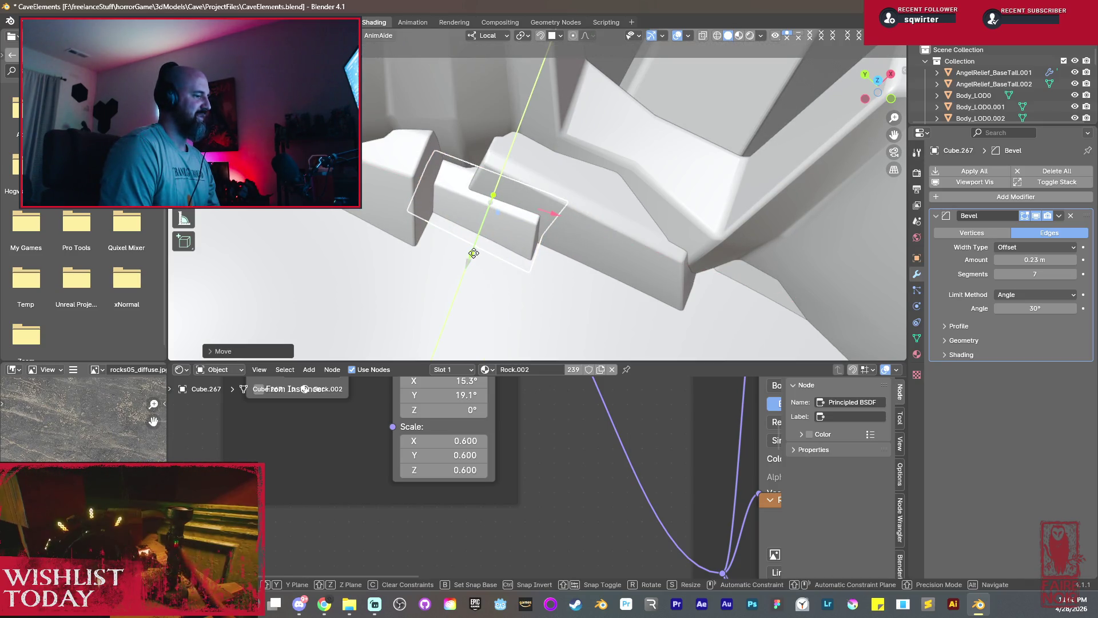
left_click(478, 247)
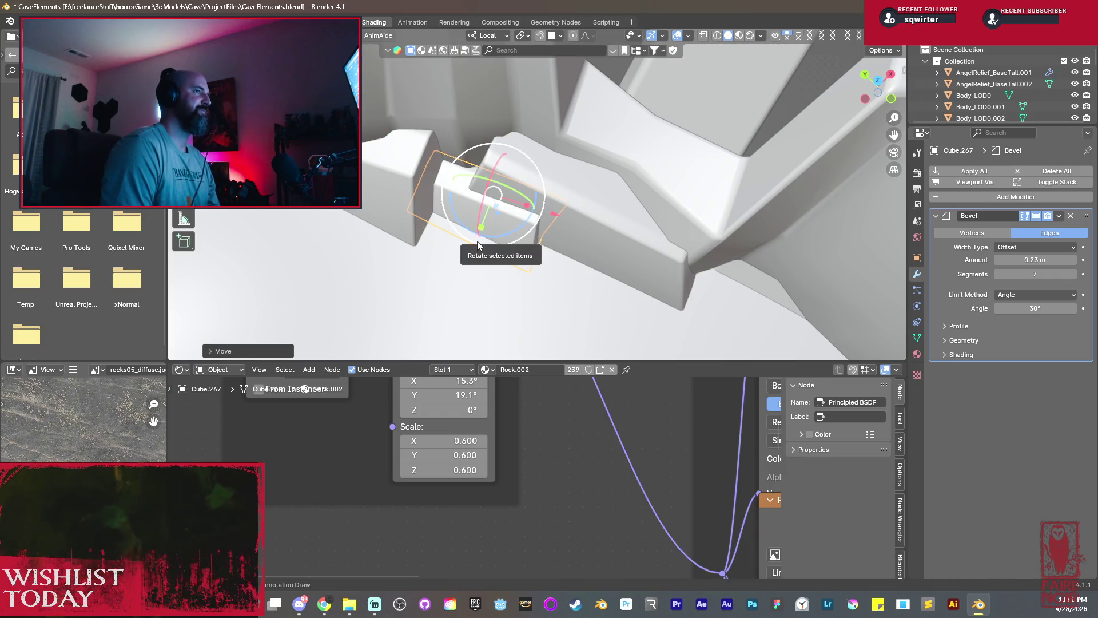
mouse_move(477, 248)
middle_mouse_down()
mouse_move(560, 229)
mouse_move(572, 162)
mouse_move(524, 163)
middle_mouse_up()
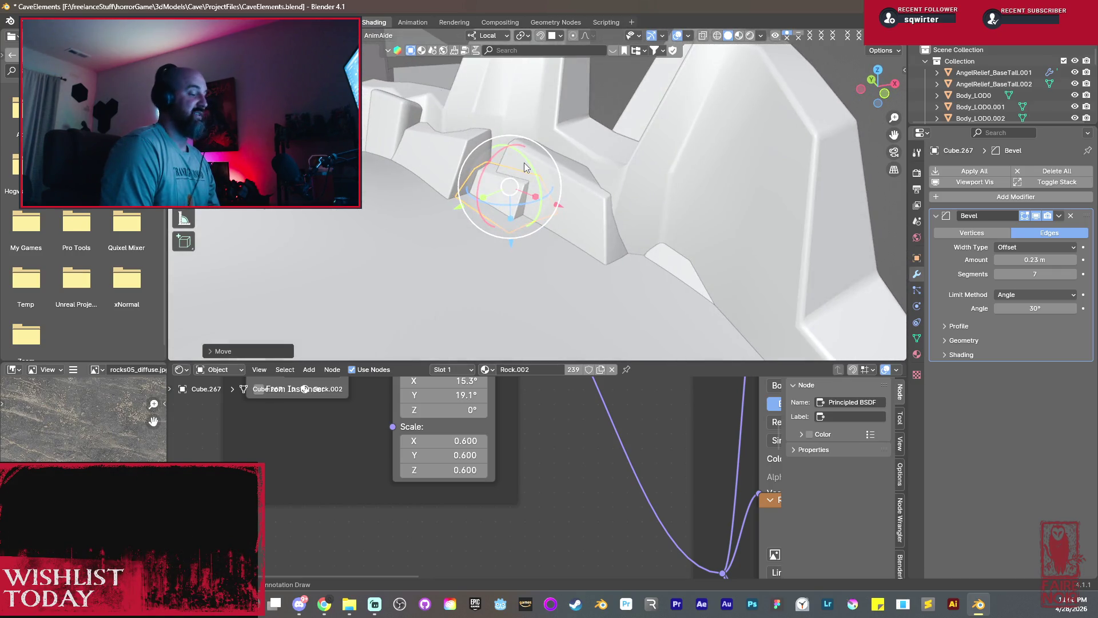
scroll(542, 199, "down", 3)
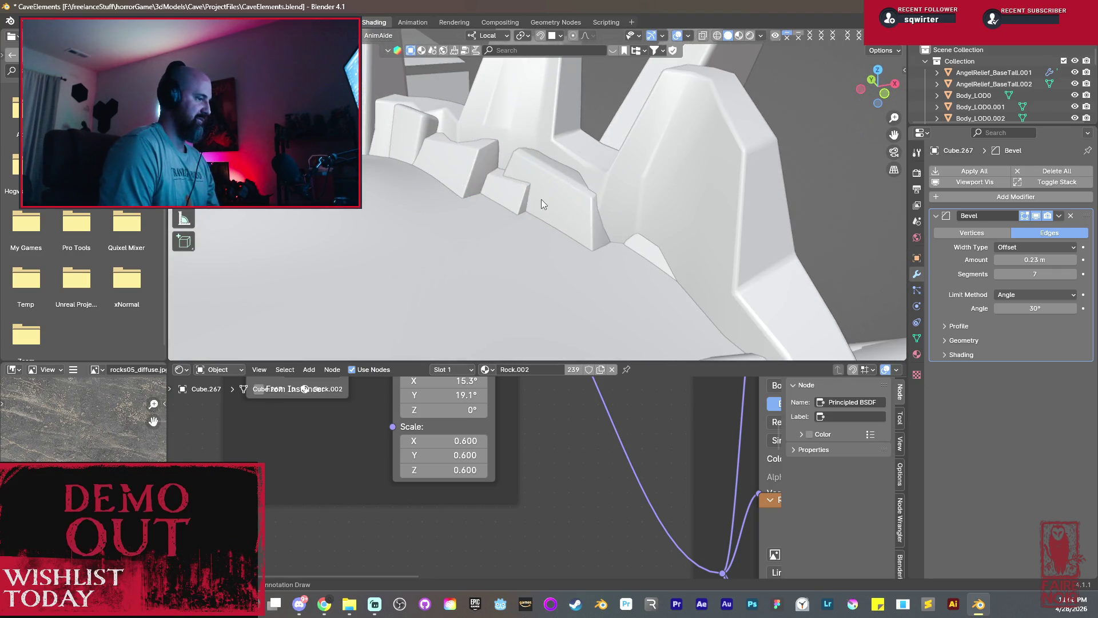
scroll(538, 239, "down", 4)
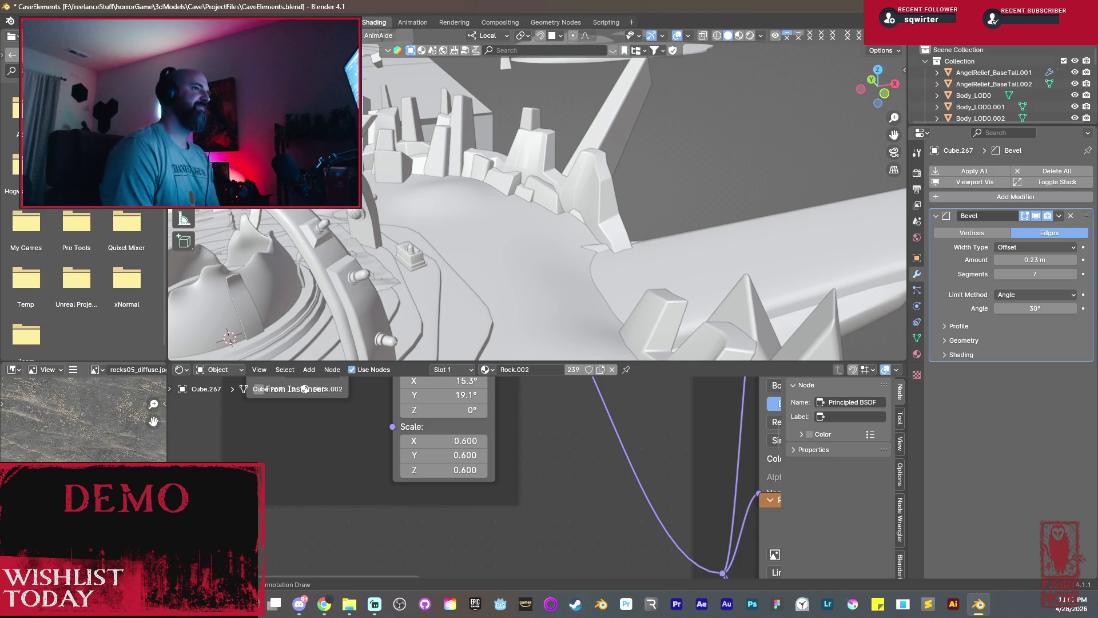
Duplicate a rock slab from the wall and turn the copy around its vertical Z axis.
mouse_move(588, 221)
middle_mouse_down()
mouse_move(564, 224)
mouse_move(611, 204)
mouse_move(503, 281)
mouse_move(514, 237)
mouse_move(340, 233)
mouse_move(632, 189)
mouse_move(544, 175)
mouse_move(647, 155)
mouse_move(620, 168)
mouse_move(674, 191)
middle_mouse_up()
left_click(514, 236)
left_click(647, 155)
key("shift+d")
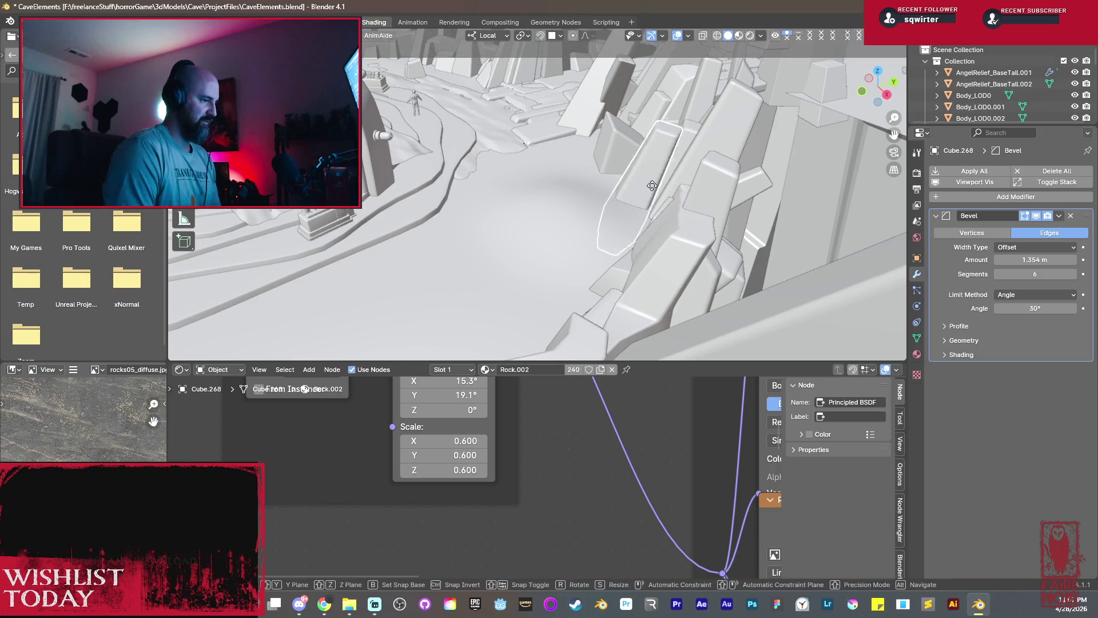
left_click(606, 199)
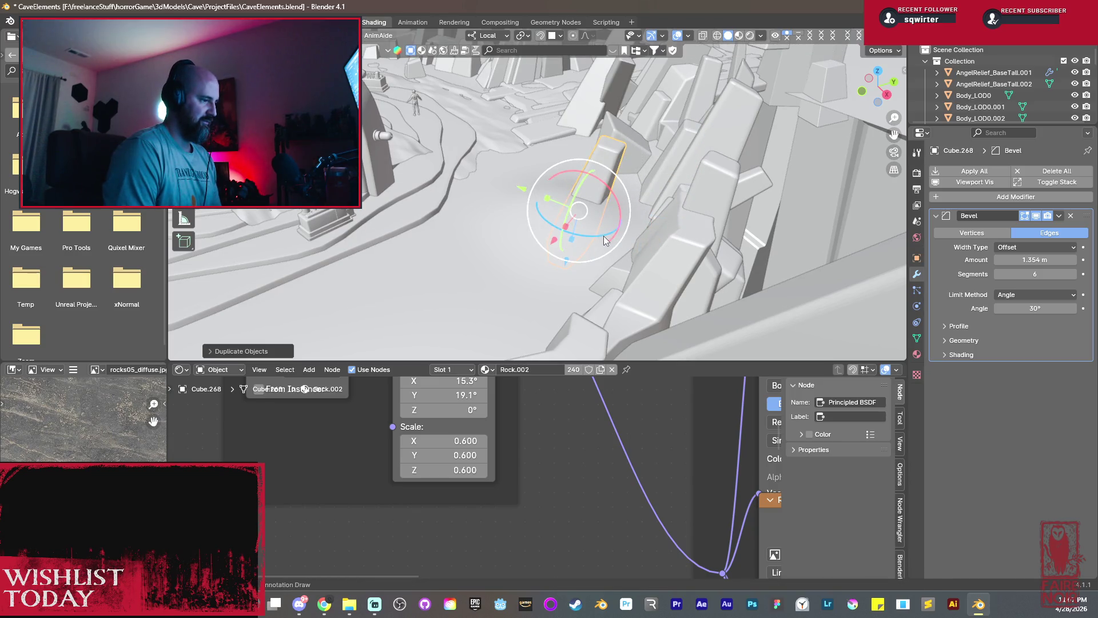
key("r")
key("z")
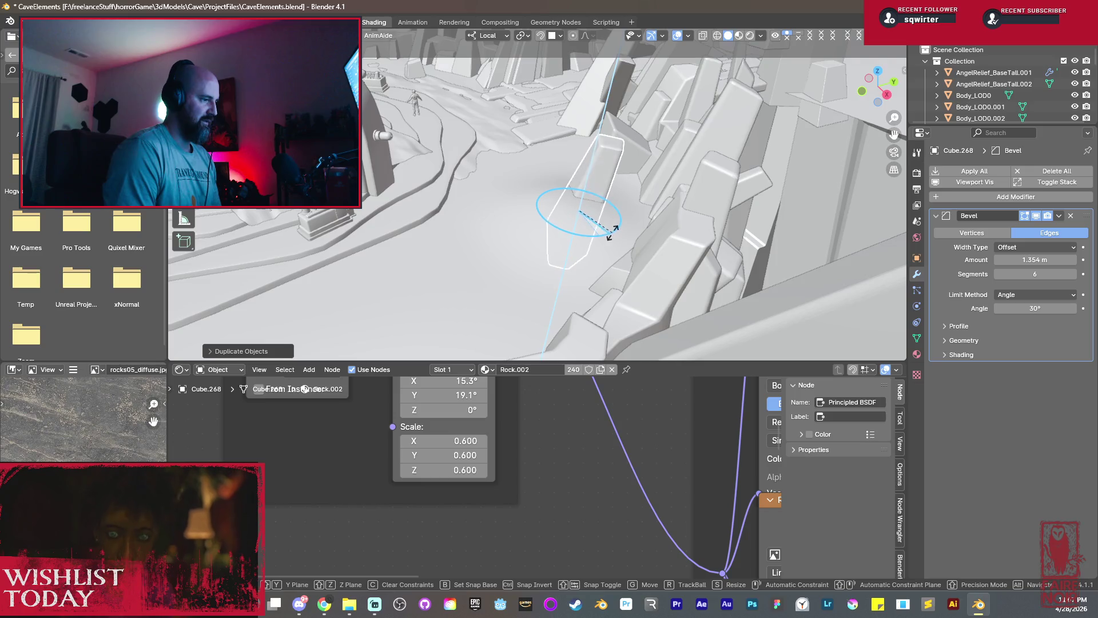
left_click(606, 231)
Shrink the copied slab in two passes and raise it along Z.
mouse_move(605, 232)
middle_mouse_down()
mouse_move(588, 205)
mouse_move(527, 203)
mouse_move(593, 208)
middle_mouse_up()
key("s")
left_click(623, 221)
key("s")
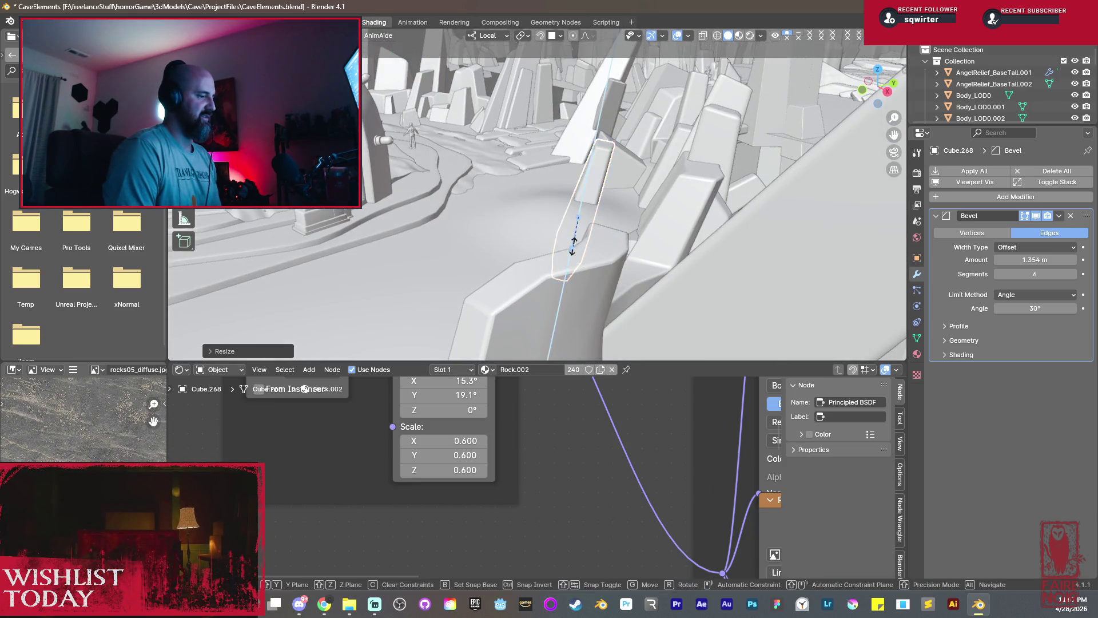
left_click(576, 239)
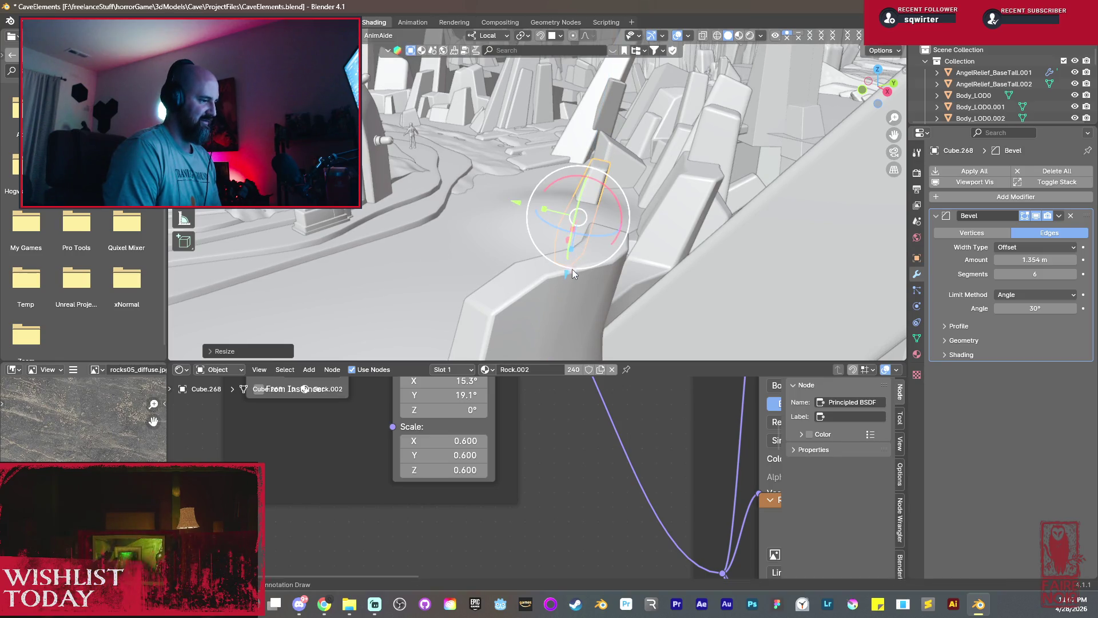
key("g")
key("z")
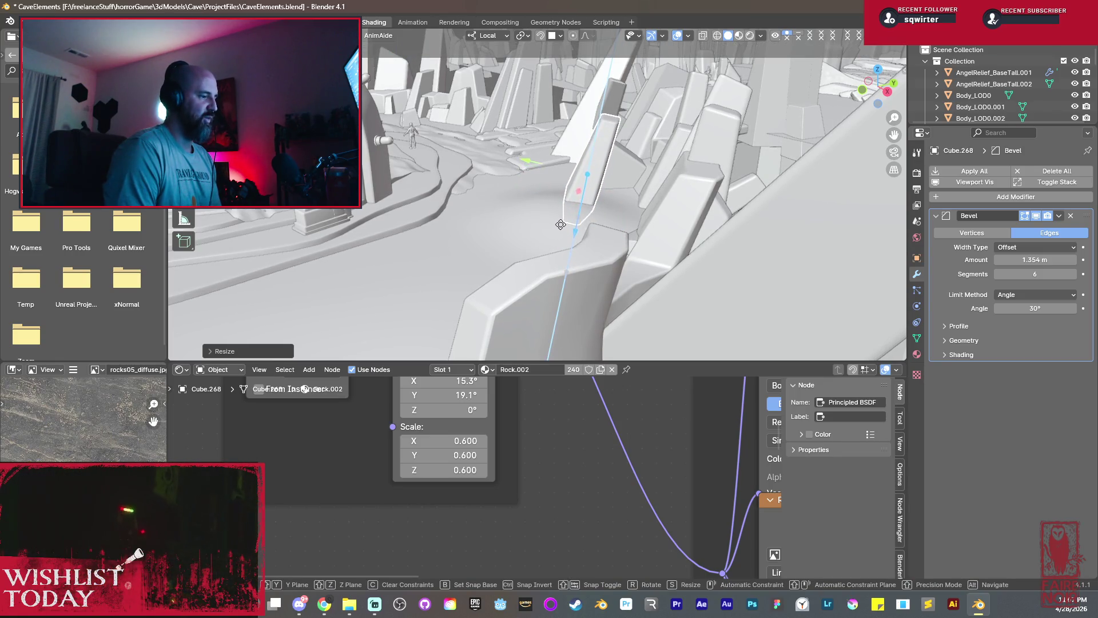
left_click(563, 228)
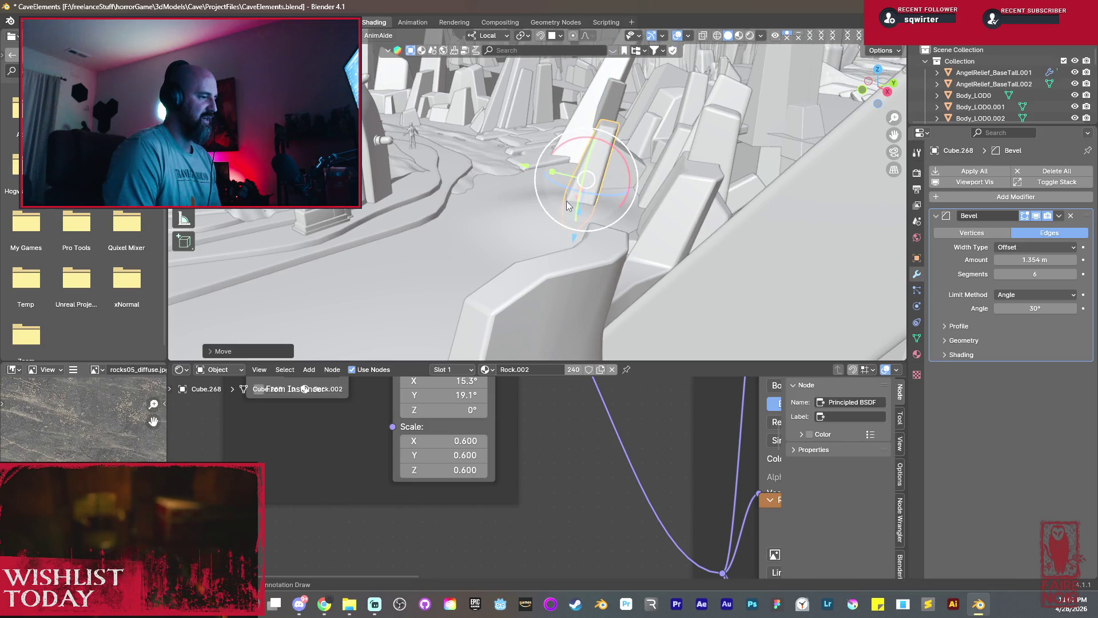
Tilt the slab around X and narrow it along X so it stands upright.
key("r")
key("x")
left_click(624, 165)
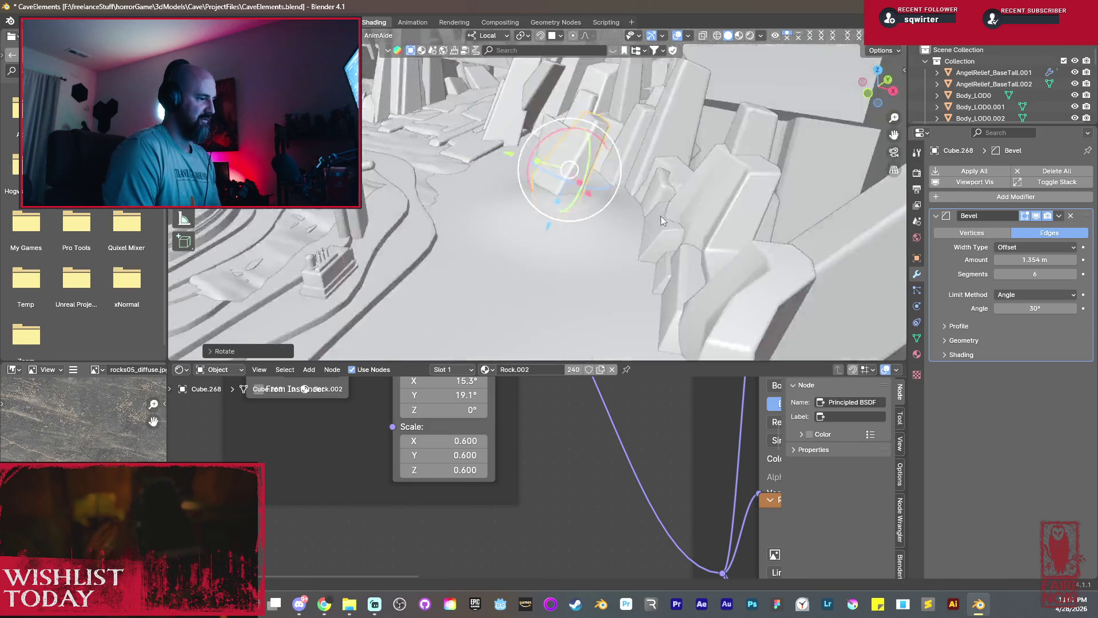
middle_click_drag(661, 215, 621, 188)
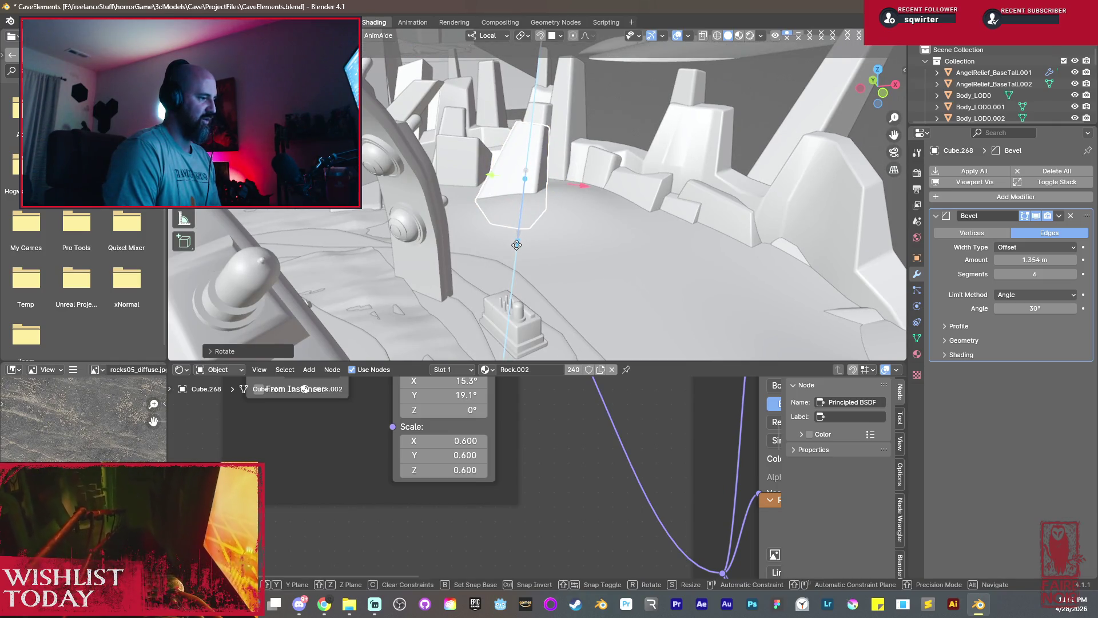
key("Escape")
middle_click_drag(516, 239, 569, 237)
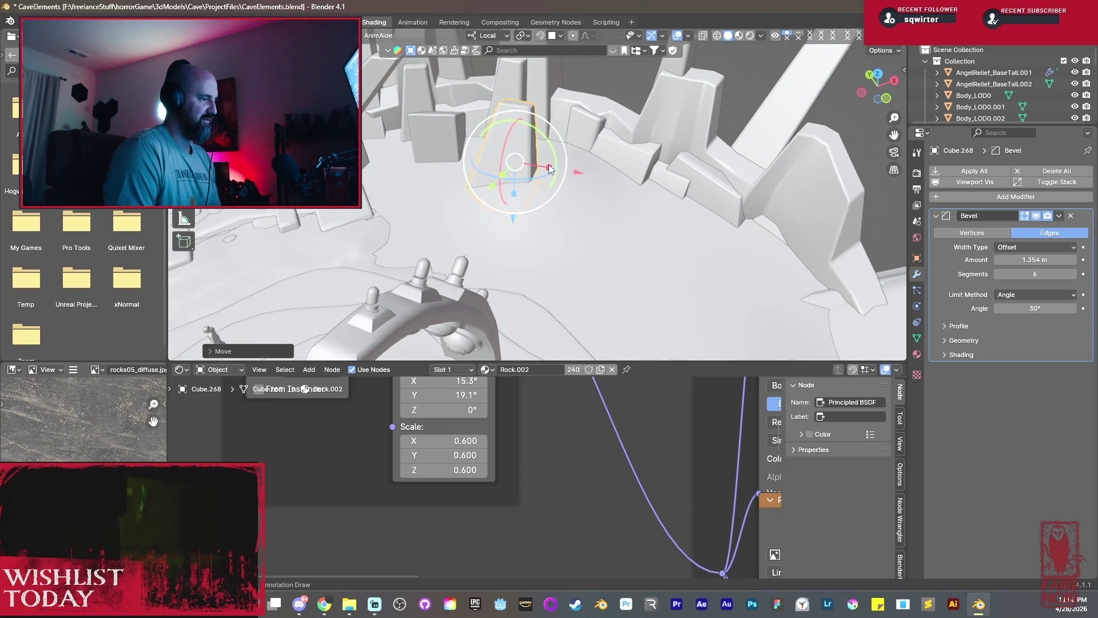
key("s")
key("x")
left_click(535, 163)
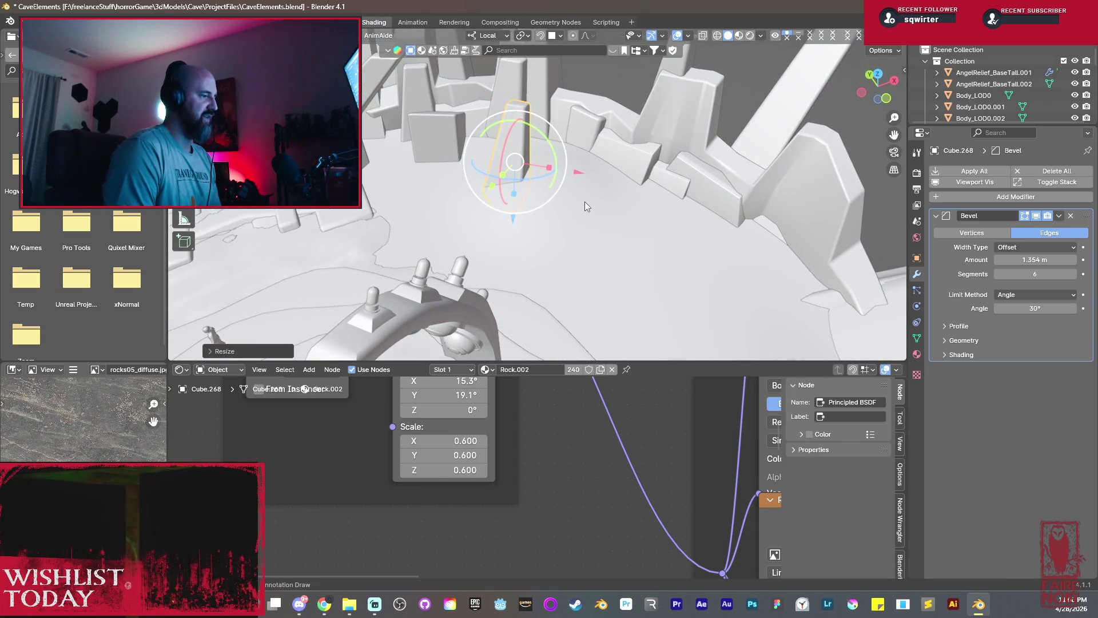
Check the slab from two angles and duplicate it, sliding the copy along X.
middle_click_drag(576, 181, 452, 153)
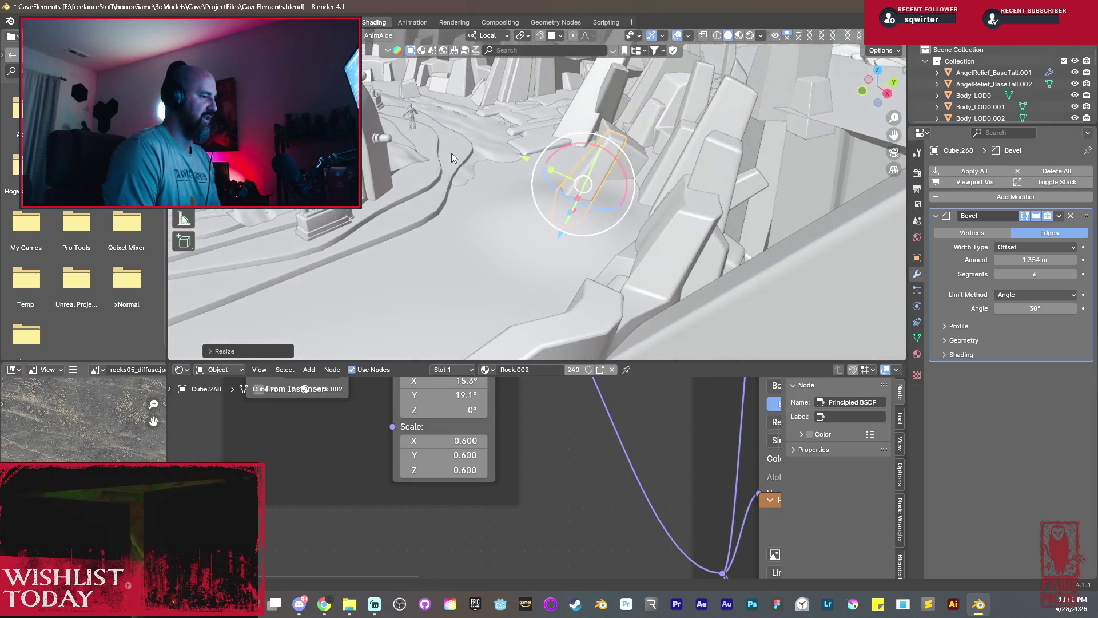
mouse_move(523, 160)
middle_mouse_down()
mouse_move(615, 156)
mouse_move(535, 183)
mouse_move(642, 187)
middle_mouse_up()
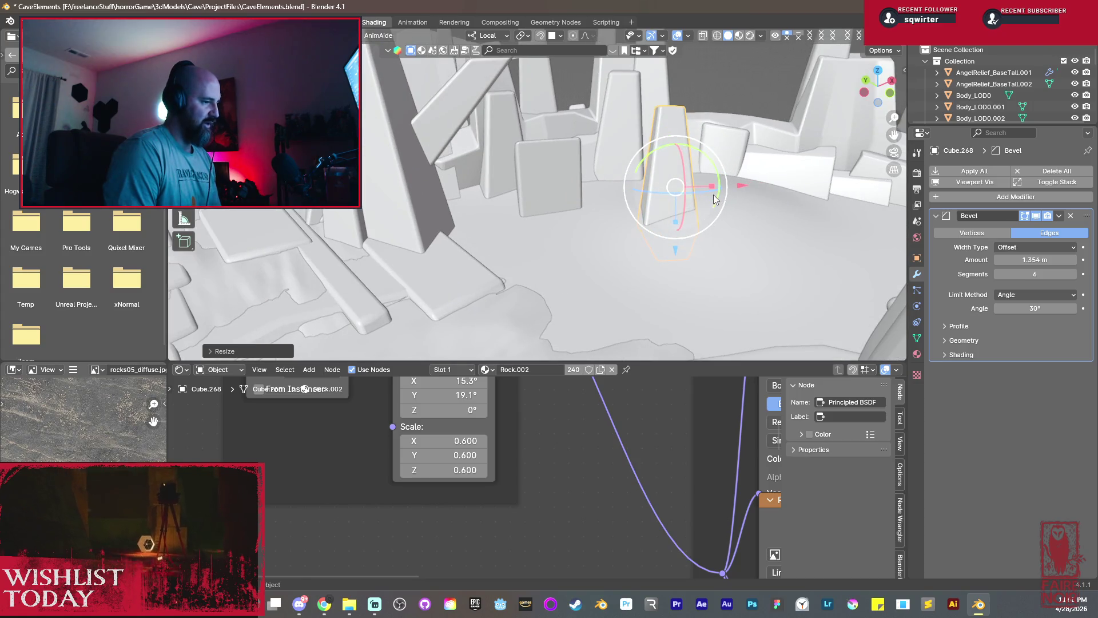
key("shift+d")
key("x")
Place the copy beside the slab, shift it along Y and tilt it around X.
left_click(648, 192)
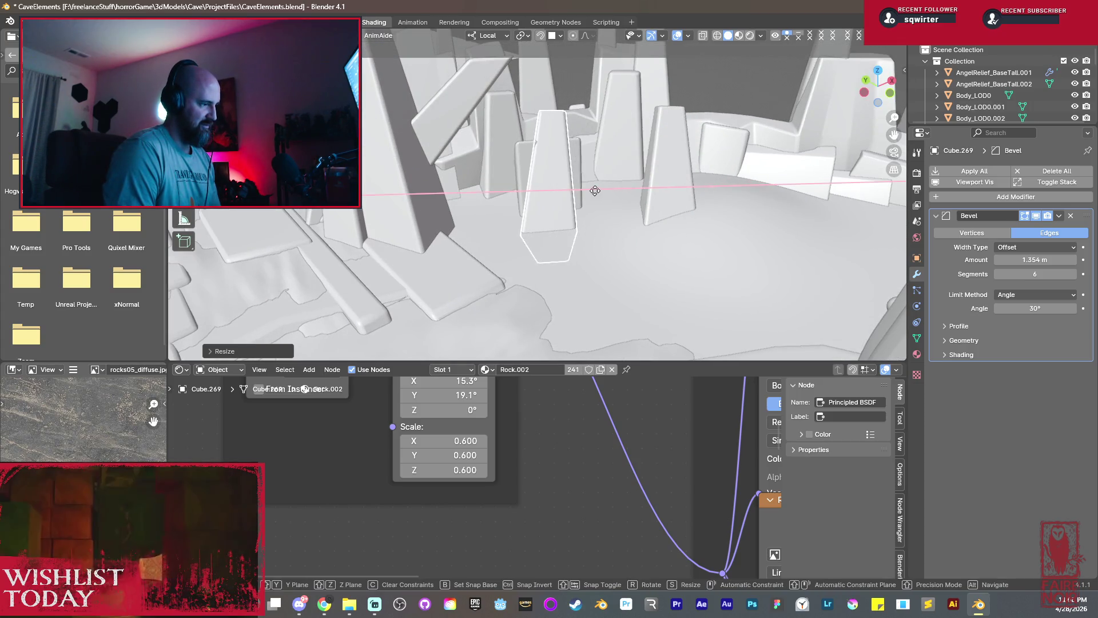
mouse_move(648, 193)
middle_mouse_down()
mouse_move(643, 211)
mouse_move(681, 201)
middle_mouse_up()
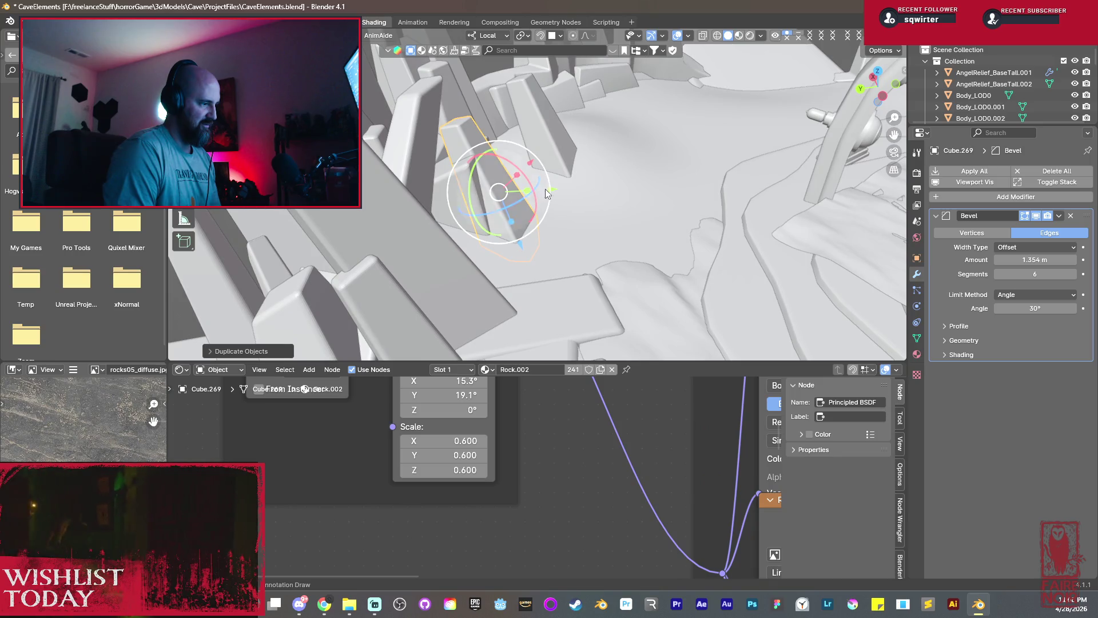
left_click_drag(554, 189, 580, 200)
left_click(580, 200)
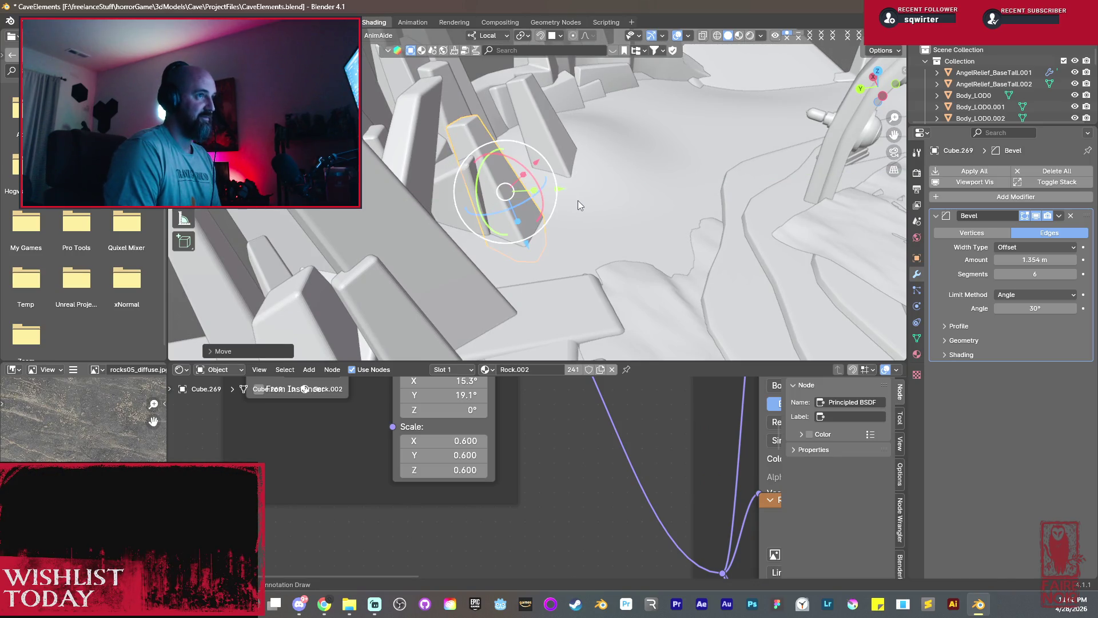
mouse_move(571, 210)
middle_mouse_down()
mouse_move(594, 197)
mouse_move(563, 183)
mouse_move(643, 250)
mouse_move(579, 213)
middle_mouse_up()
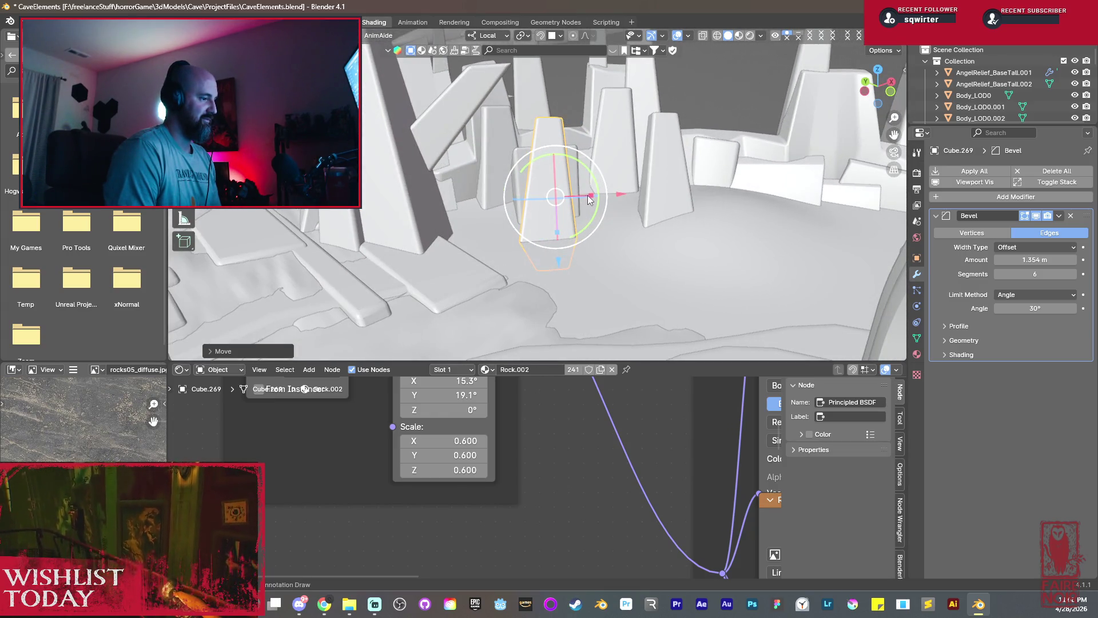
left_click_drag(587, 195, 571, 193)
left_click(577, 191)
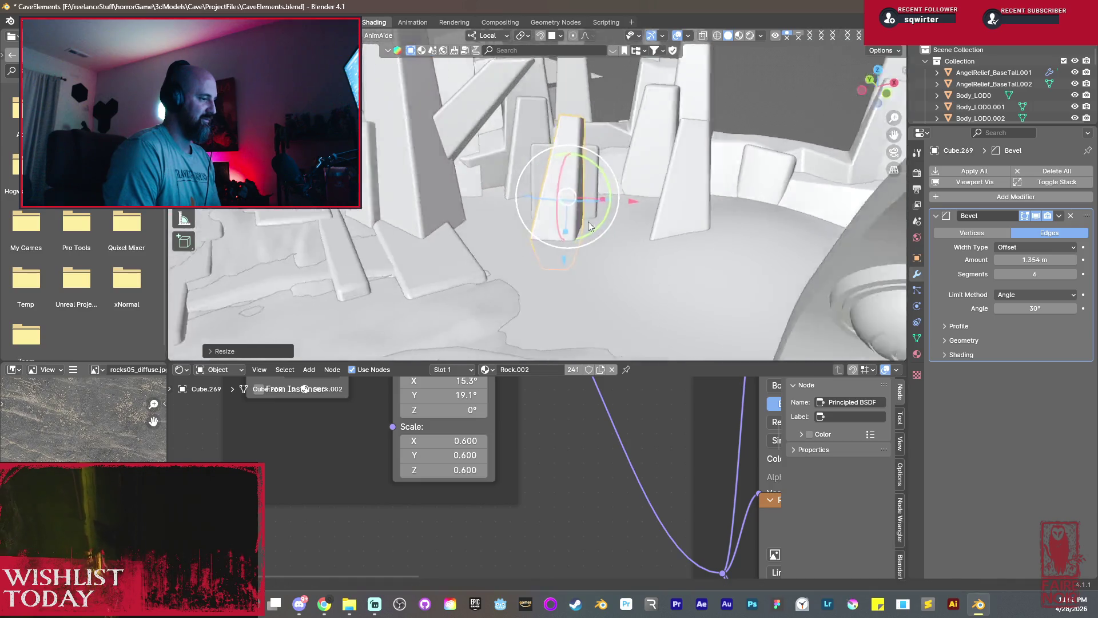
mouse_move(588, 221)
middle_mouse_down()
mouse_move(499, 212)
mouse_move(597, 248)
middle_mouse_up()
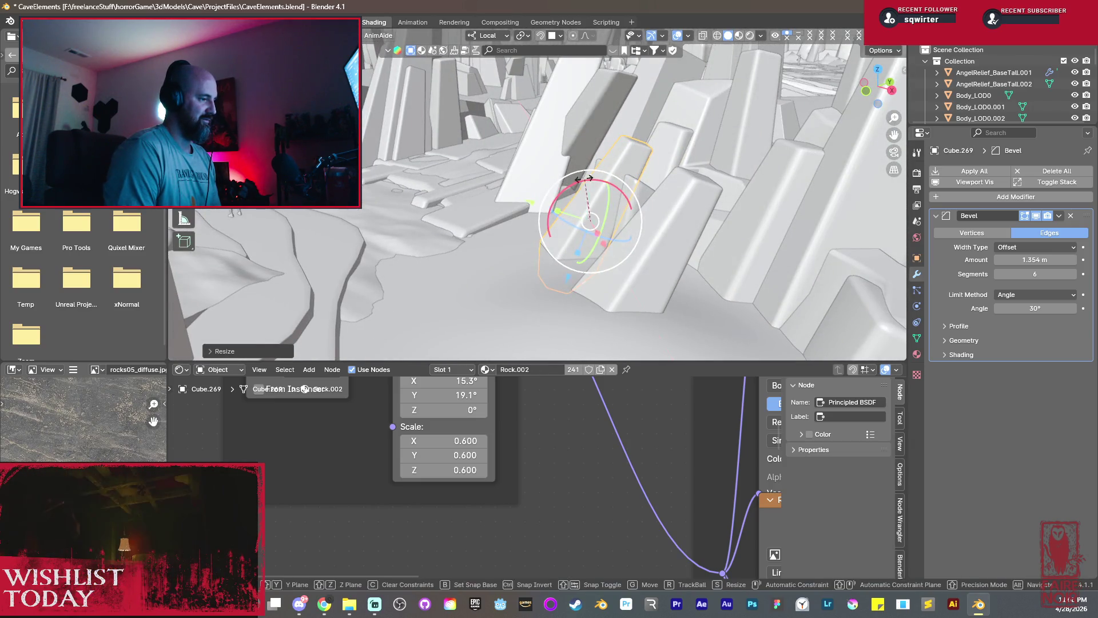
mouse_move(587, 182)
left_mouse_down()
mouse_move(553, 221)
mouse_move(564, 226)
left_mouse_up()
middle_click_drag(563, 226, 695, 230)
Stretch the original slab Cube.268 taller along Z and move it up and to the right.
left_click(661, 277)
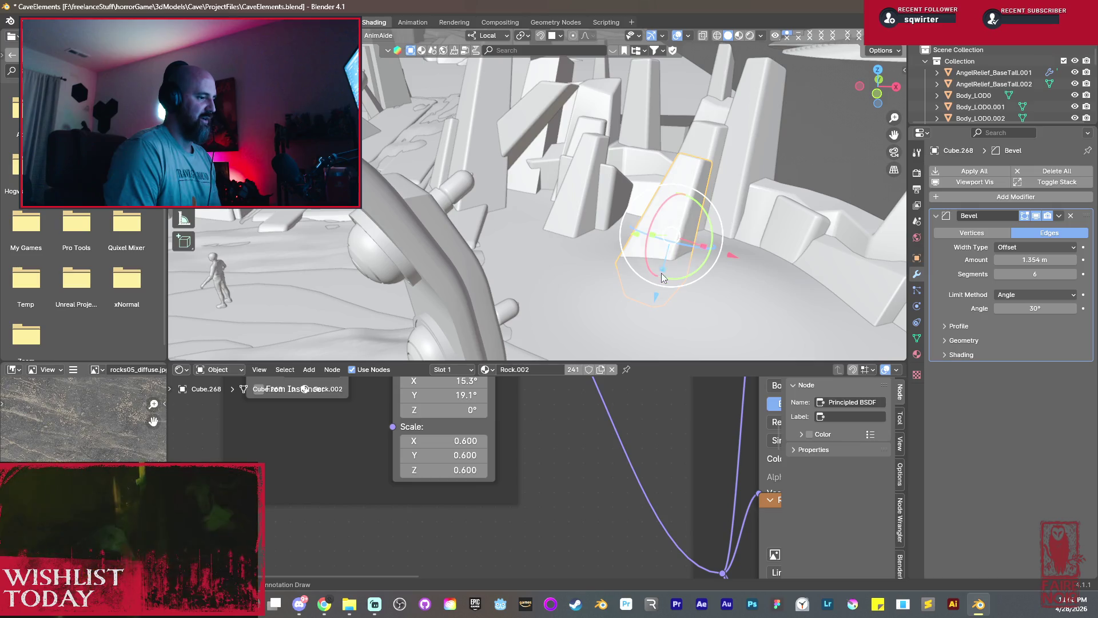
key("s")
key("z")
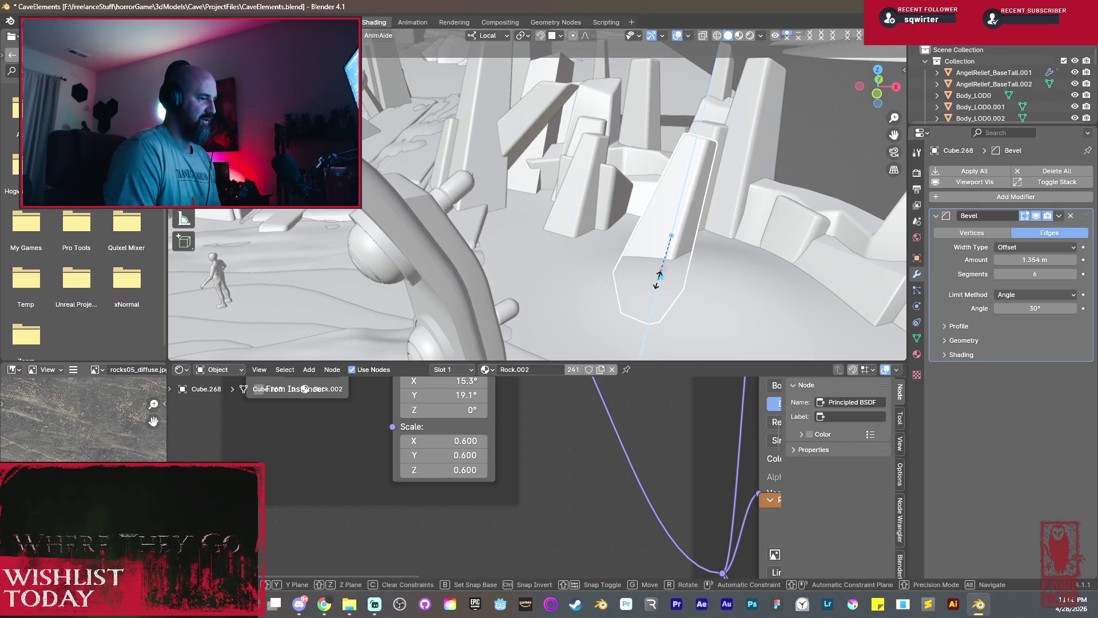
left_click(658, 280)
middle_click_drag(657, 277, 657, 247)
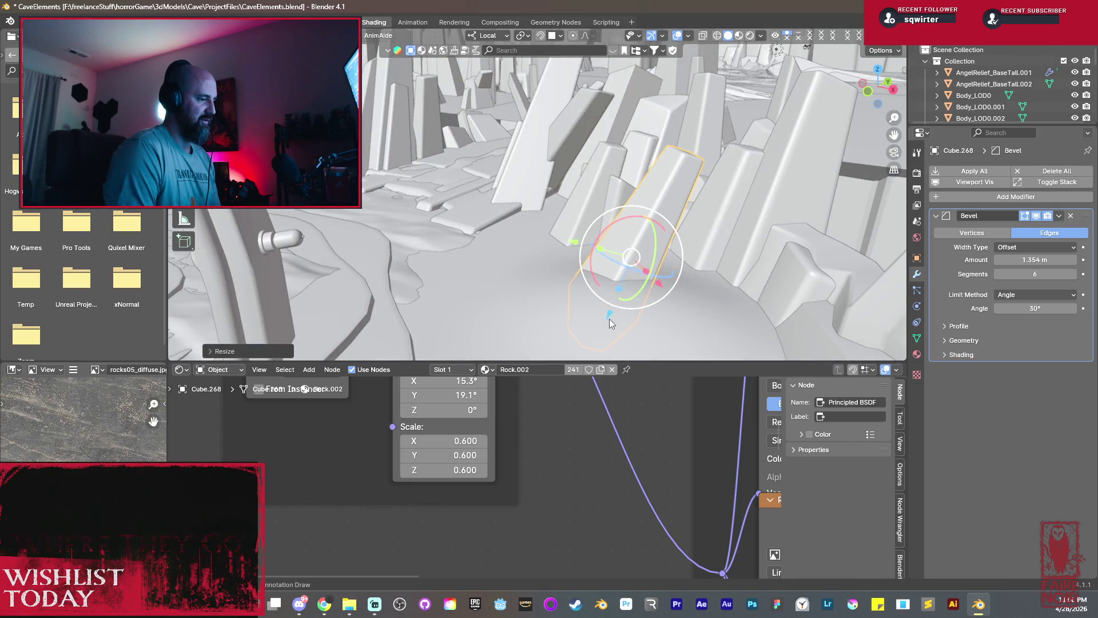
key("g")
left_click(618, 301)
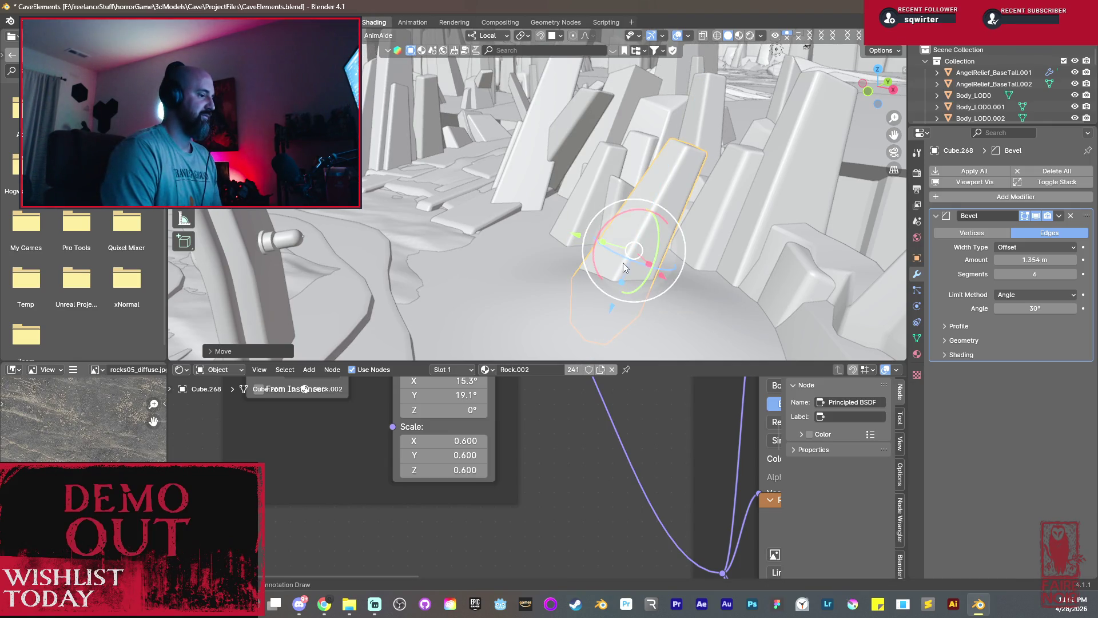
Thin the slab along Y and enter Edit Mode on its mesh.
middle_click_drag(624, 263, 591, 264)
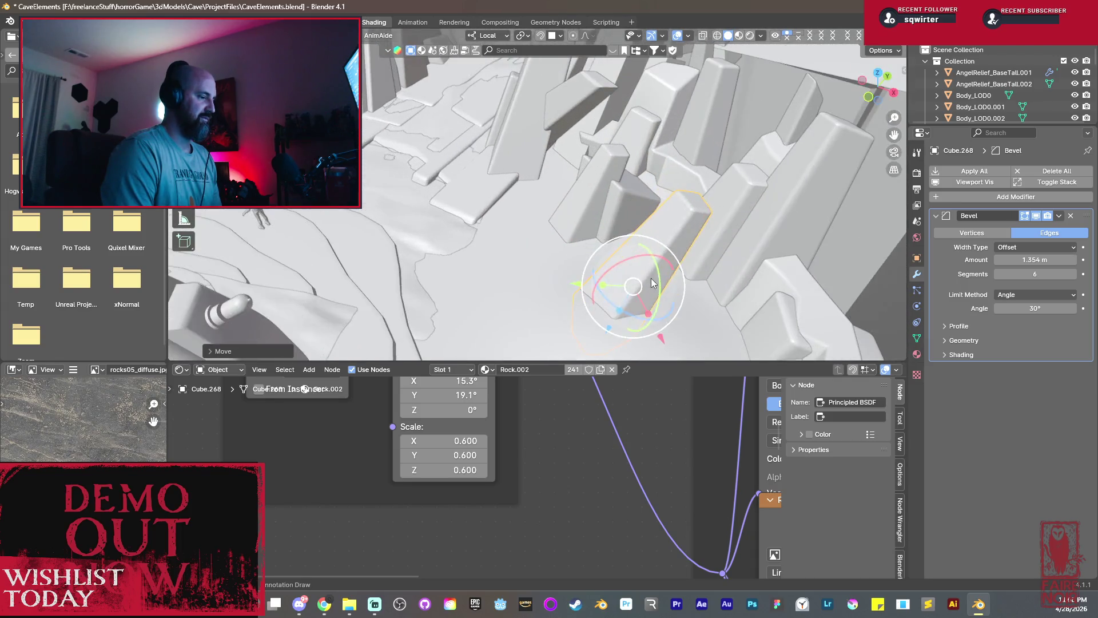
key("s")
key("y")
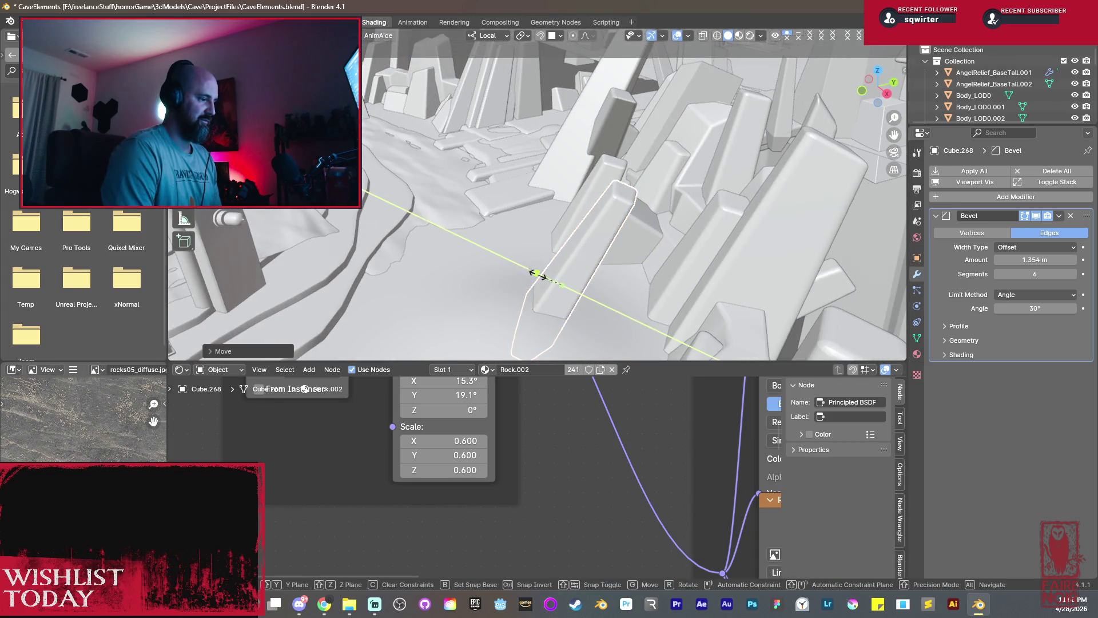
left_click(539, 275)
key("Tab")
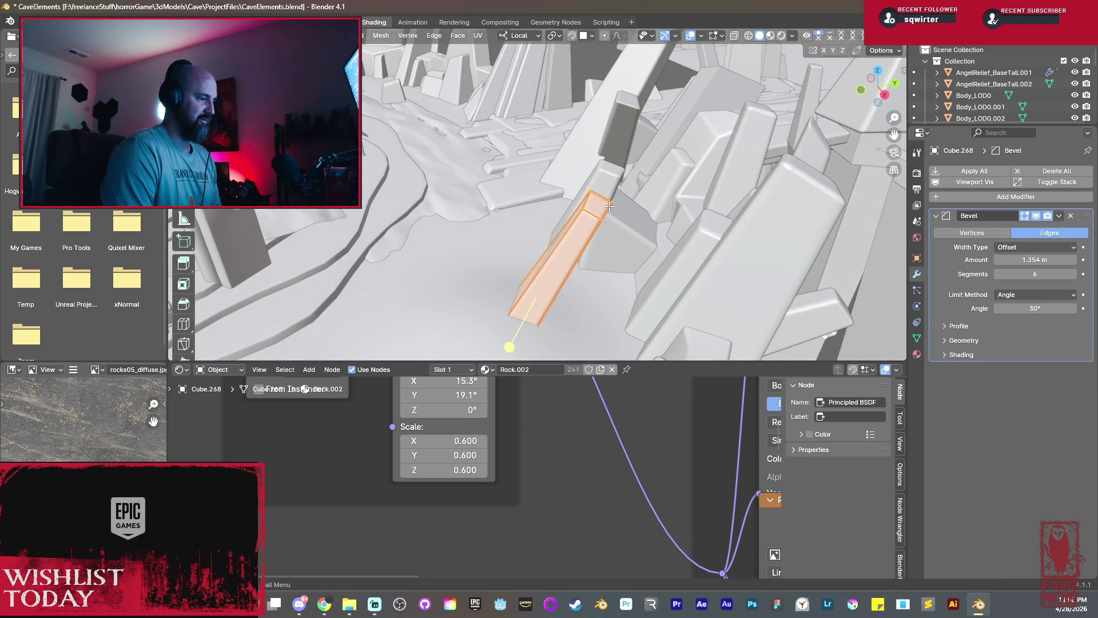
Edge-slide the slab's selected top edges to reshape them, then return to Object Mode.
mouse_move(603, 222)
middle_mouse_down()
mouse_move(624, 181)
mouse_move(718, 173)
mouse_move(645, 180)
middle_mouse_up()
key("g")
left_click(622, 169)
key("g")
left_click(712, 173)
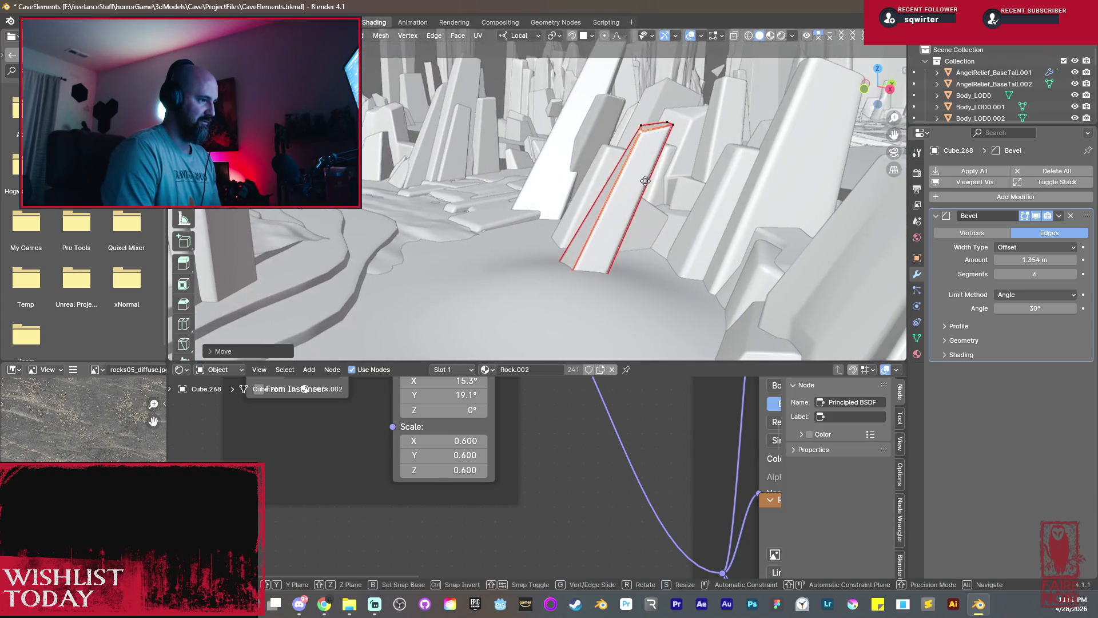
left_click(645, 181)
key("Tab")
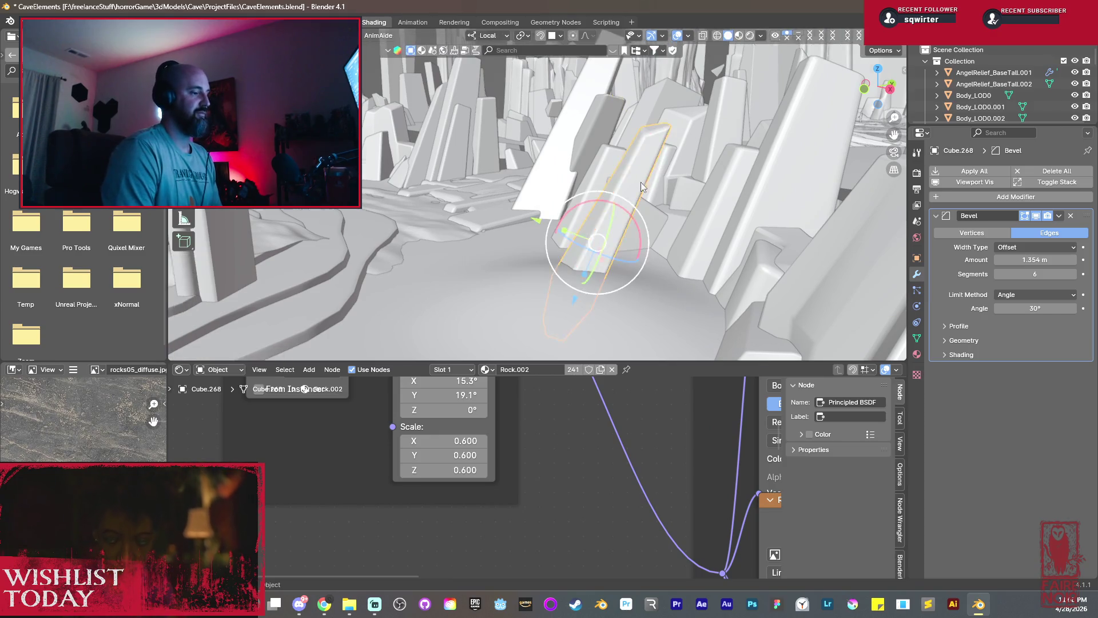
Slide the tall slab sideways along Y along the cave wall.
mouse_move(562, 238)
middle_mouse_down()
mouse_move(574, 268)
mouse_move(522, 239)
middle_mouse_up()
left_click(589, 248)
key("g")
key("y")
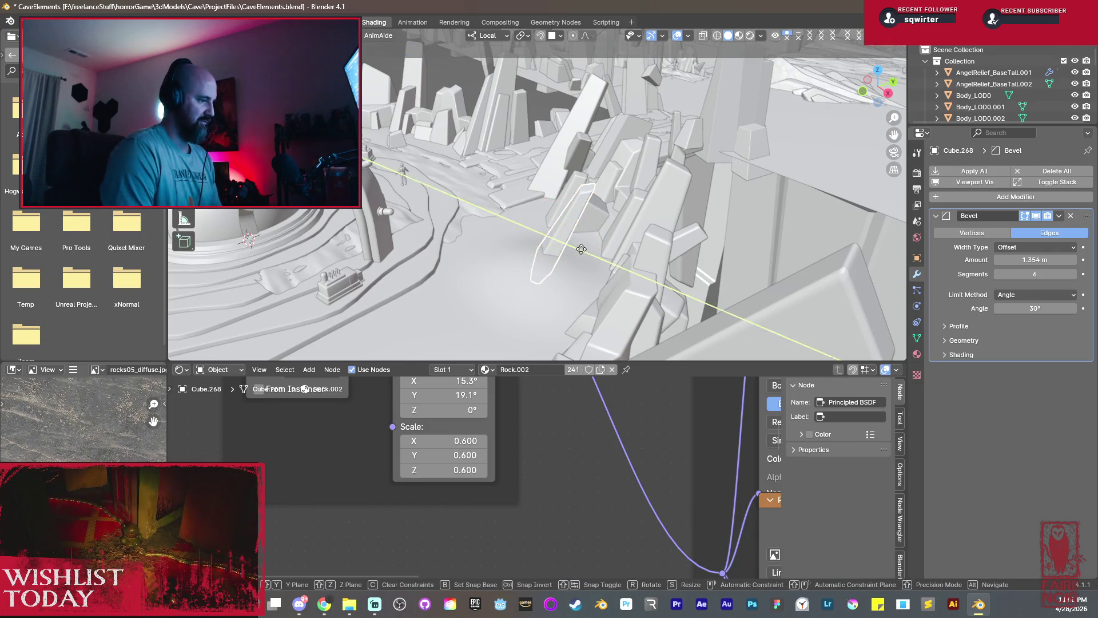
left_click(623, 270)
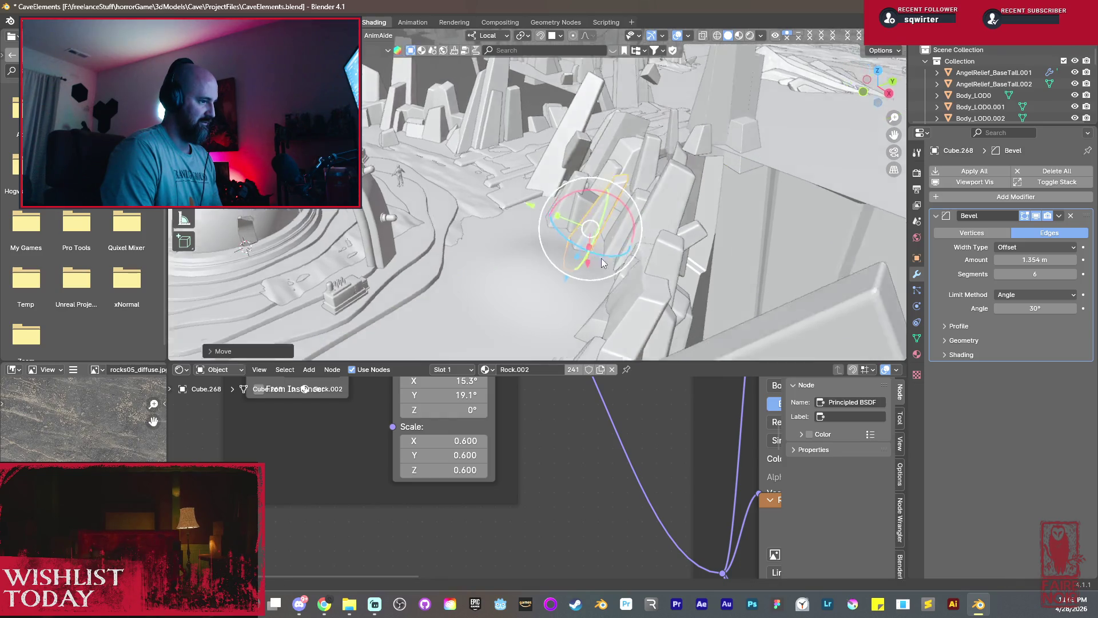
mouse_move(601, 259)
middle_mouse_down()
mouse_move(672, 256)
mouse_move(569, 221)
mouse_move(710, 258)
mouse_move(729, 224)
mouse_move(660, 216)
middle_mouse_up()
Select beveled slab Cube.245 near the rock spires and duplicate it as Cube.270.
left_click(670, 243)
mouse_move(833, 219)
middle_mouse_down()
mouse_move(608, 247)
mouse_move(581, 223)
mouse_move(530, 212)
mouse_move(528, 201)
mouse_move(545, 223)
mouse_move(646, 253)
middle_mouse_up()
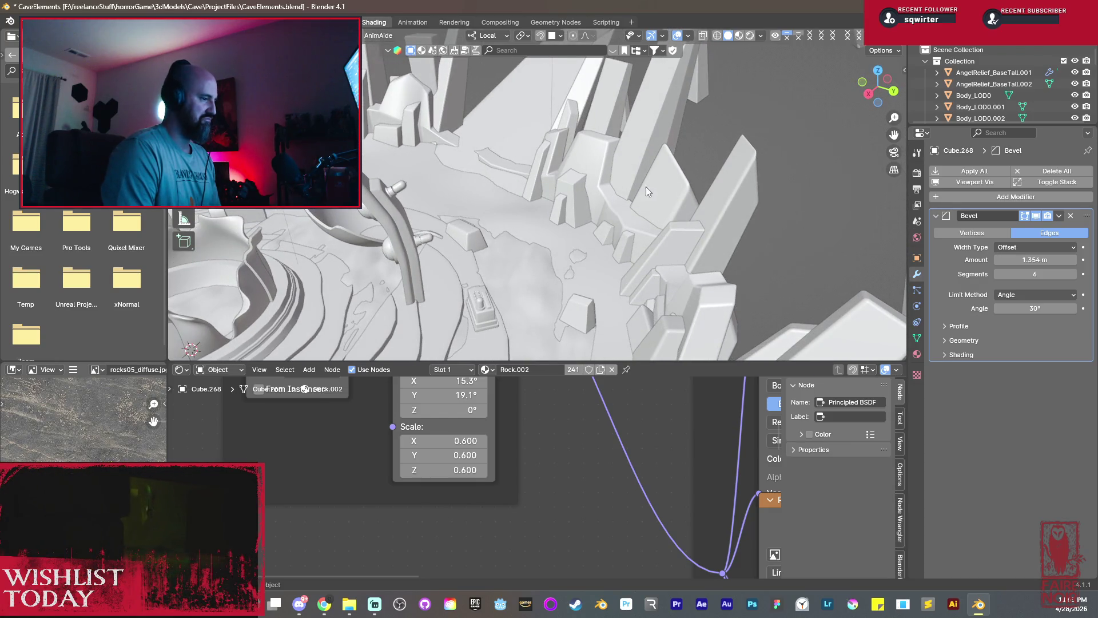
left_click(538, 182)
mouse_move(552, 196)
middle_mouse_down()
mouse_move(583, 206)
mouse_move(466, 226)
mouse_move(525, 231)
mouse_move(499, 242)
mouse_move(516, 219)
mouse_move(479, 236)
middle_mouse_up()
key("shift+d")
left_click(530, 217)
Rotate and resize Cube.270, then raise it along Z into the slab row.
key("r")
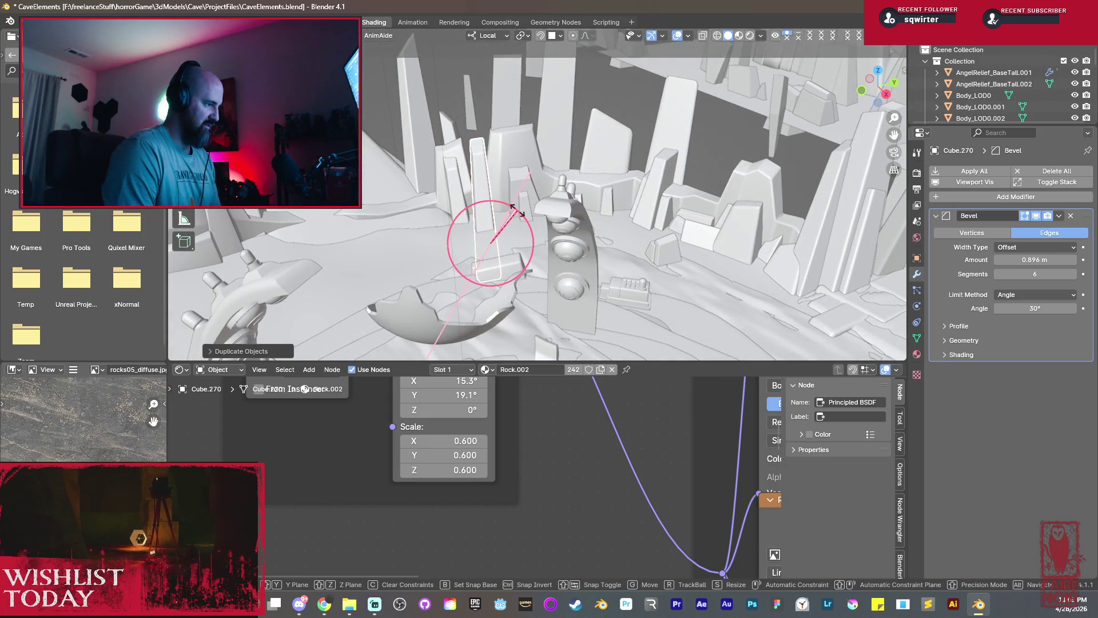
left_click(526, 224)
key("s")
left_click(523, 231)
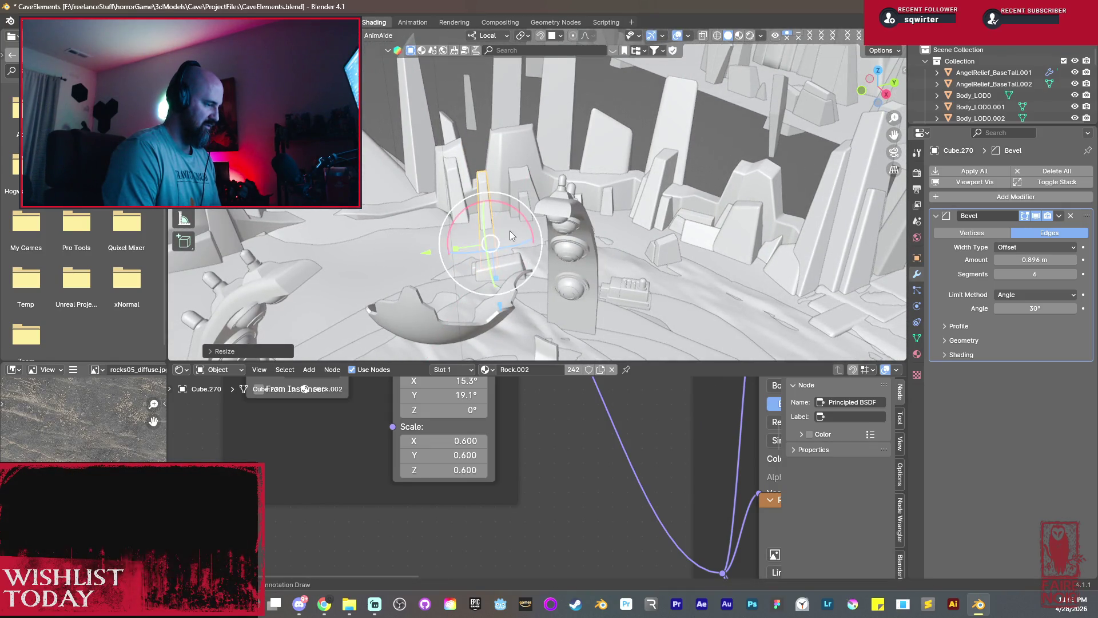
mouse_move(510, 231)
middle_mouse_down()
mouse_move(564, 229)
mouse_move(485, 279)
middle_mouse_up()
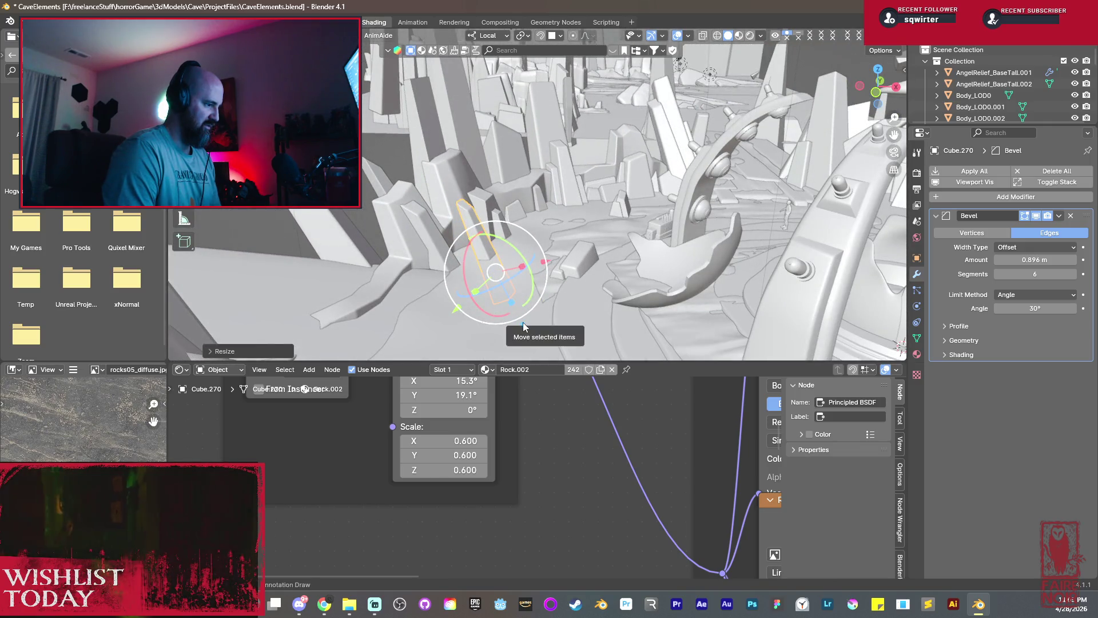
key("g")
key("z")
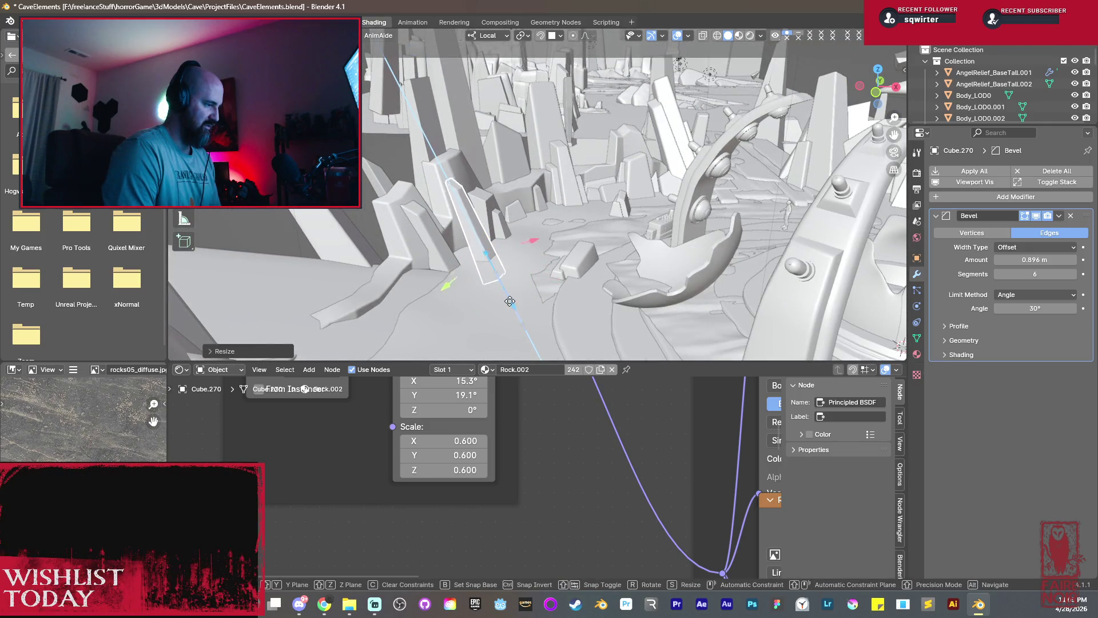
left_click(506, 293)
Frame the slab, check the row, and duplicate it constrained to slide along X.
key("KP_Decimal")
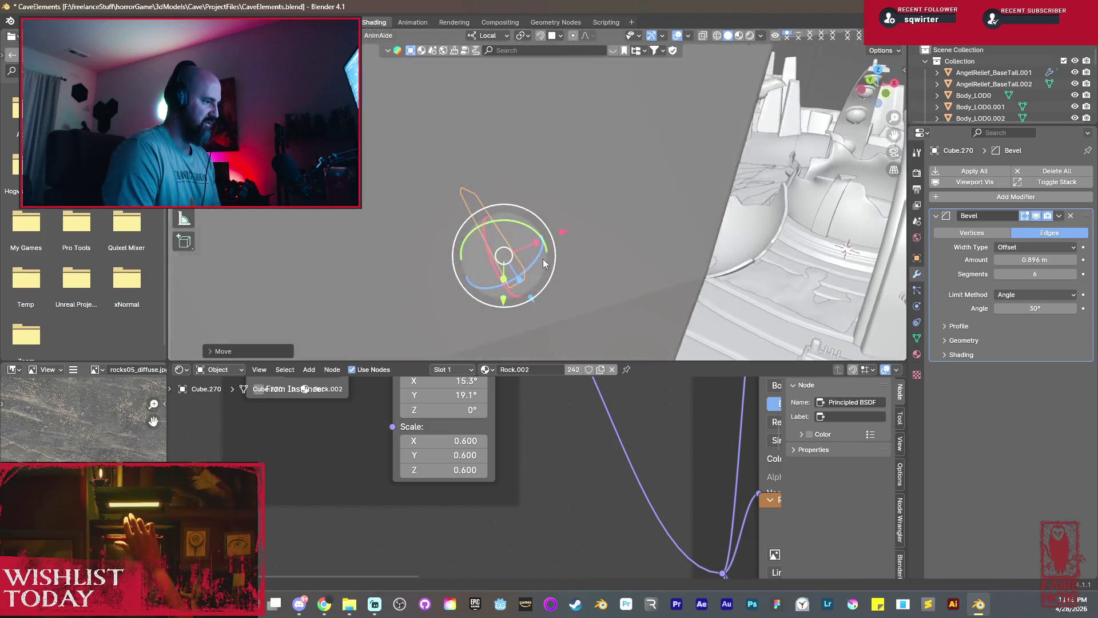
middle_click_drag(562, 237, 503, 259)
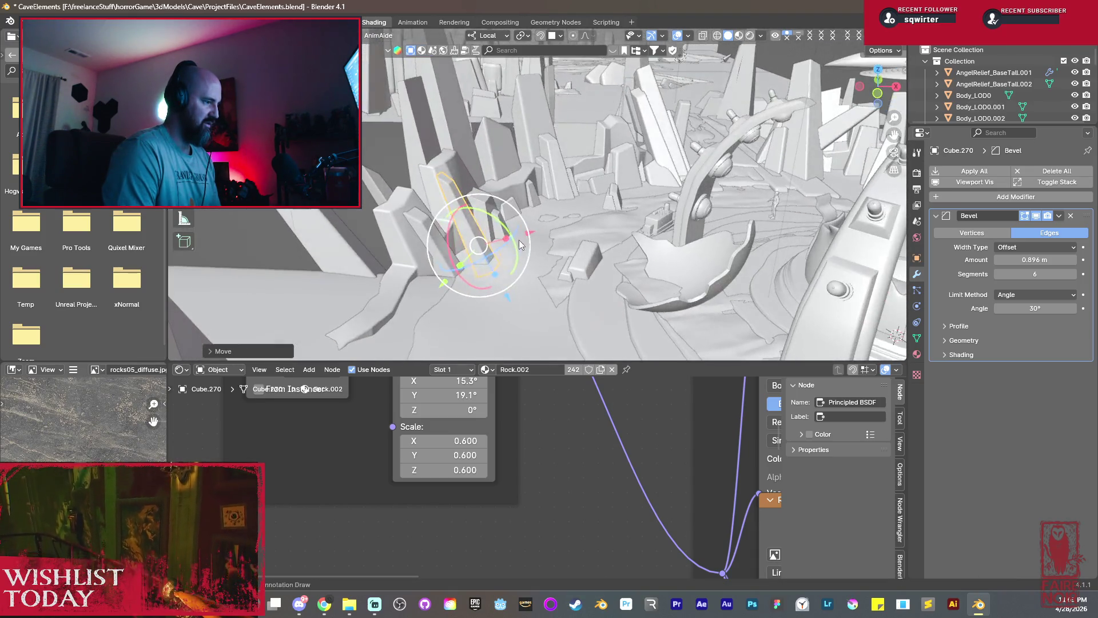
middle_click_drag(510, 265, 550, 225)
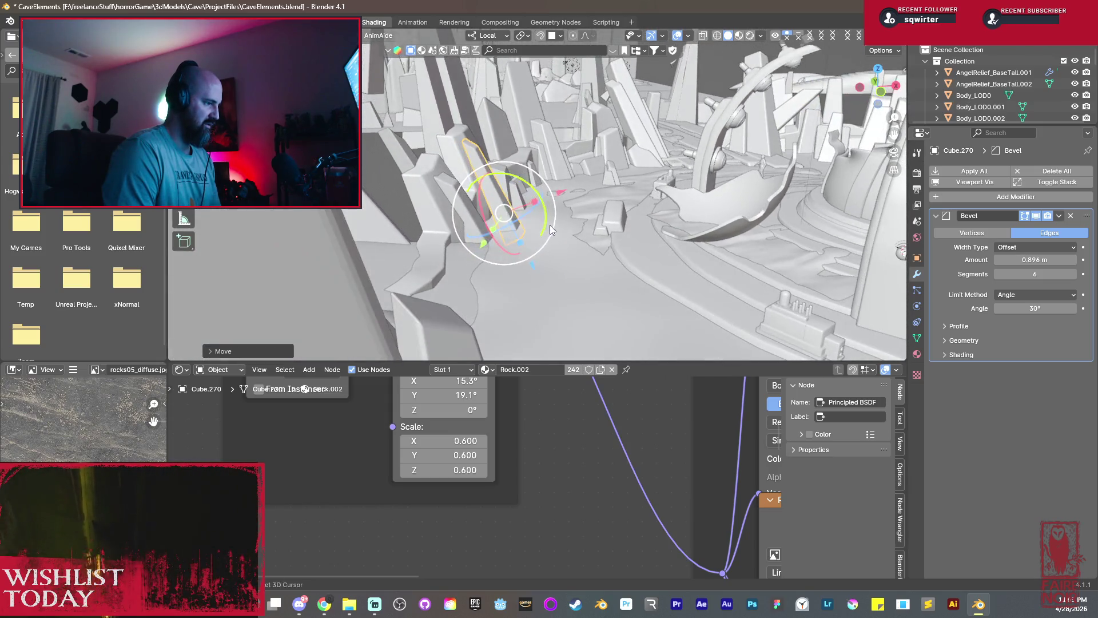
key("shift+d")
key("x")
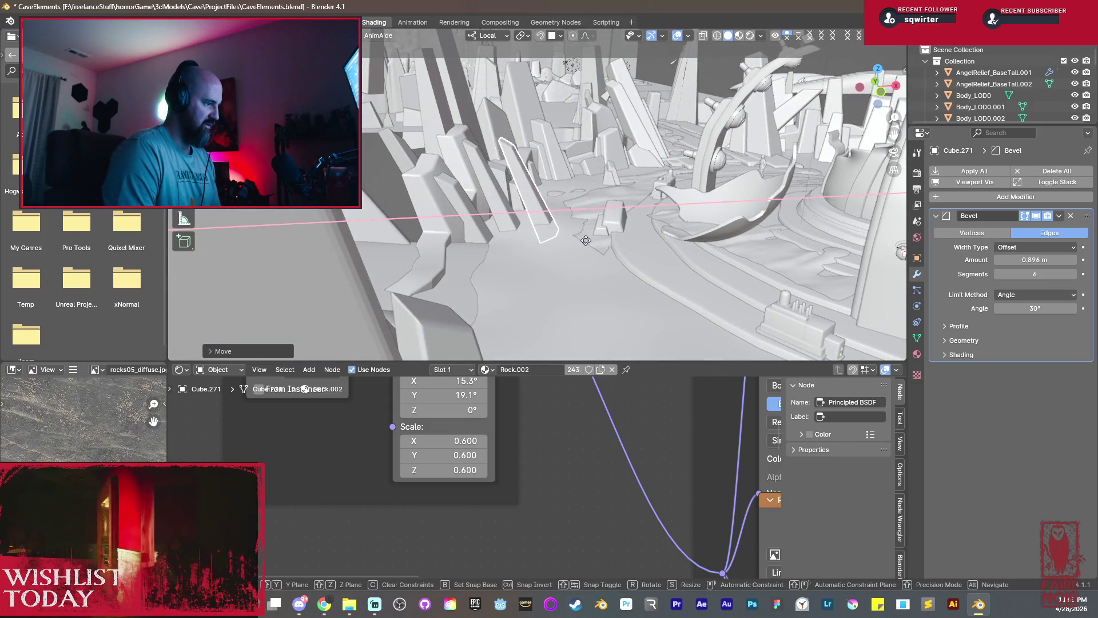
Drop the new slab, shift it along Y and resize it.
left_click(576, 238)
key("KP_Decimal")
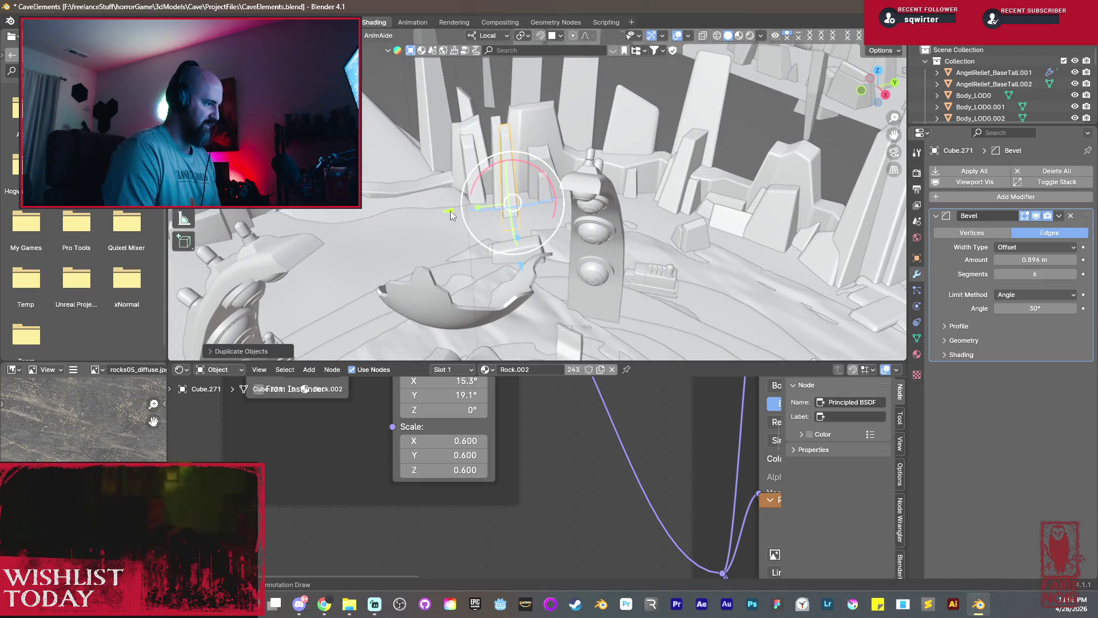
key("g")
key("y")
key("y")
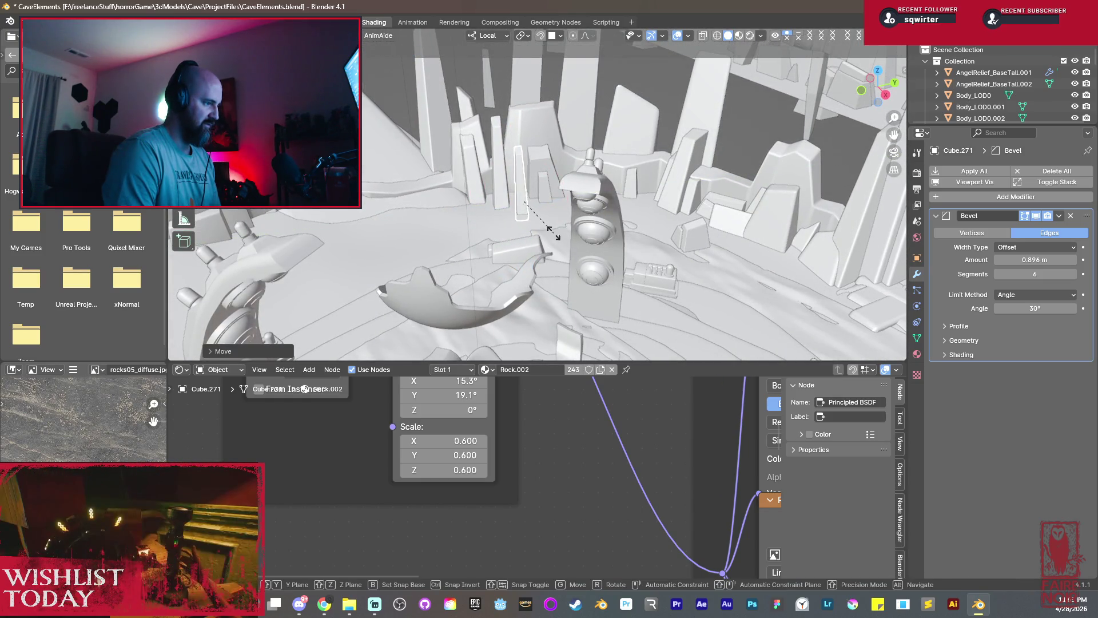
key("s")
key("y")
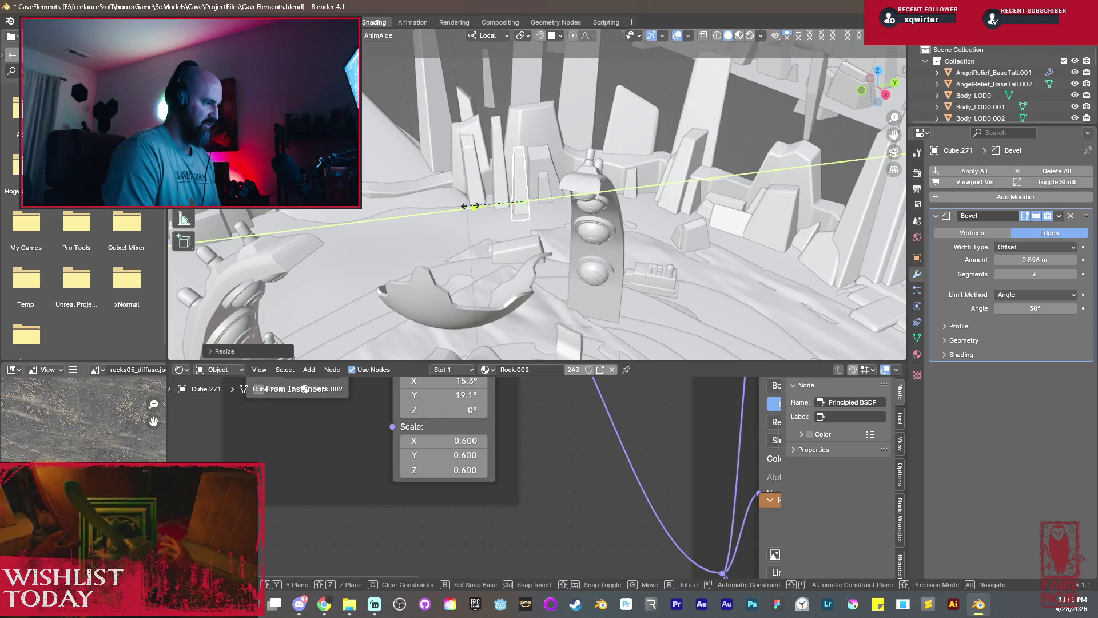
left_click(511, 211)
key("KP_Decimal")
scroll(511, 212, "up", 3)
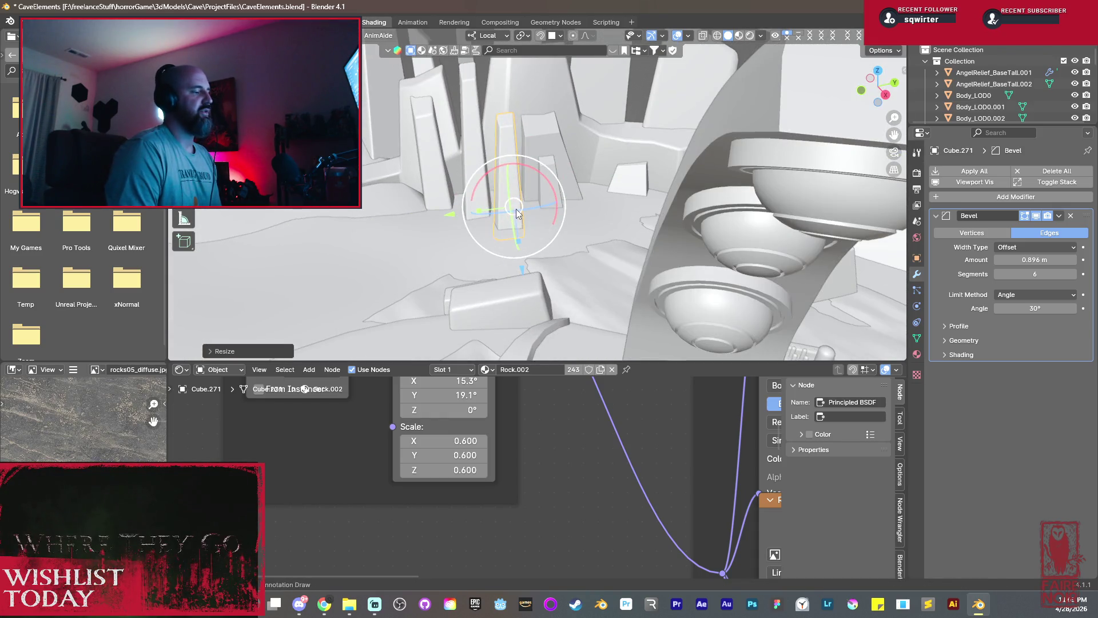
Reposition the slab and nudge it along Y into line with the wall.
mouse_move(515, 213)
middle_mouse_down()
mouse_move(572, 195)
mouse_move(532, 260)
mouse_move(489, 216)
mouse_move(575, 199)
mouse_move(613, 259)
middle_mouse_up()
key("g")
left_click(515, 241)
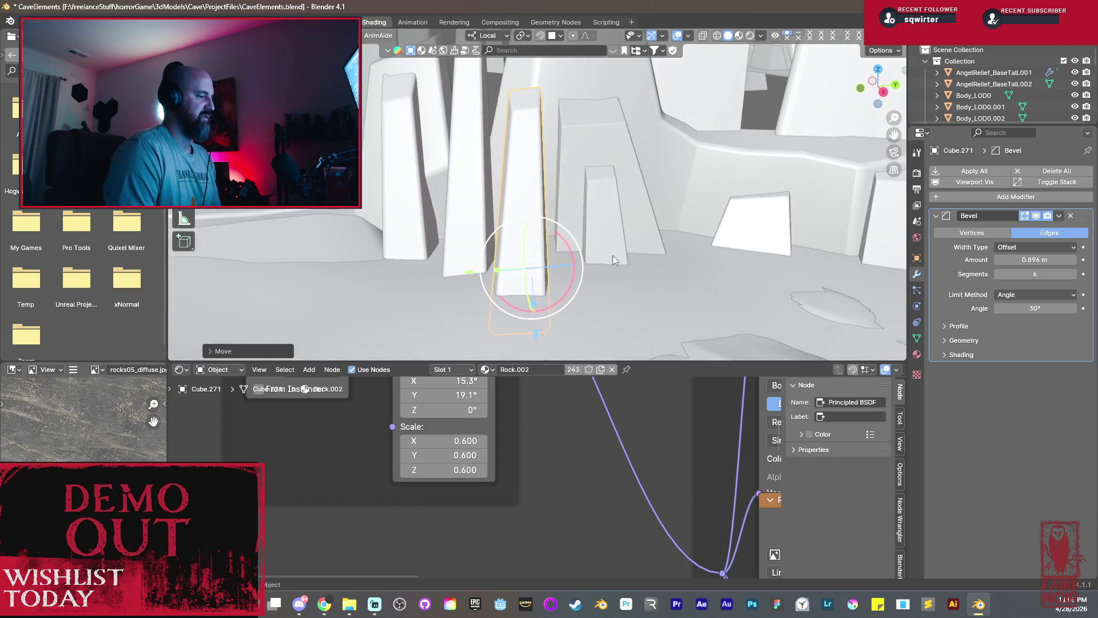
key("g")
key("y")
left_click(542, 277)
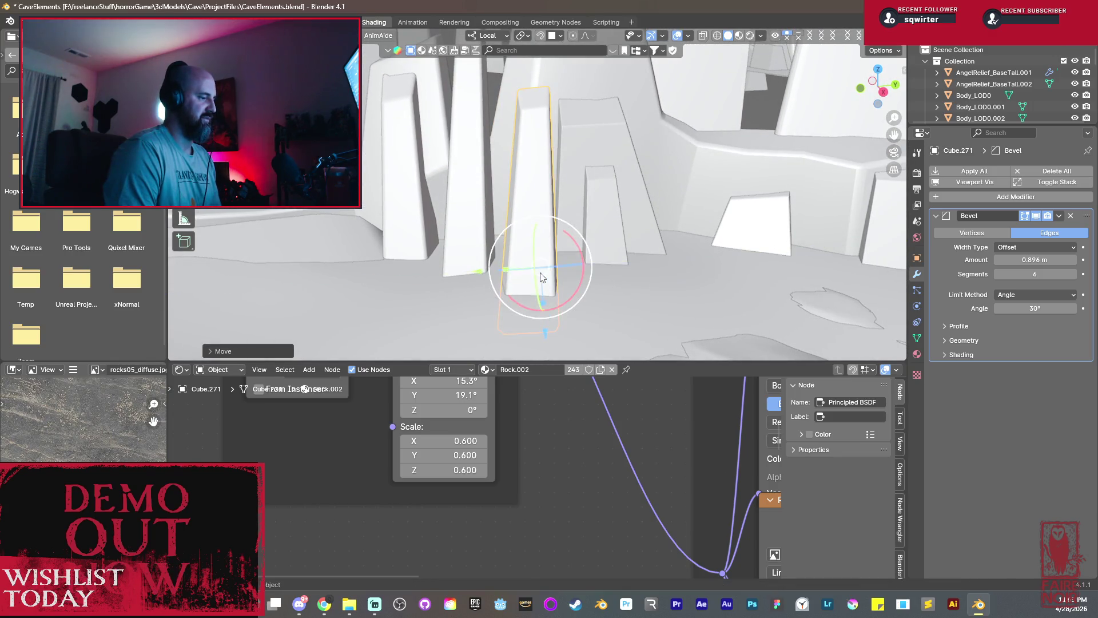
key("g")
key("y")
left_click(500, 267)
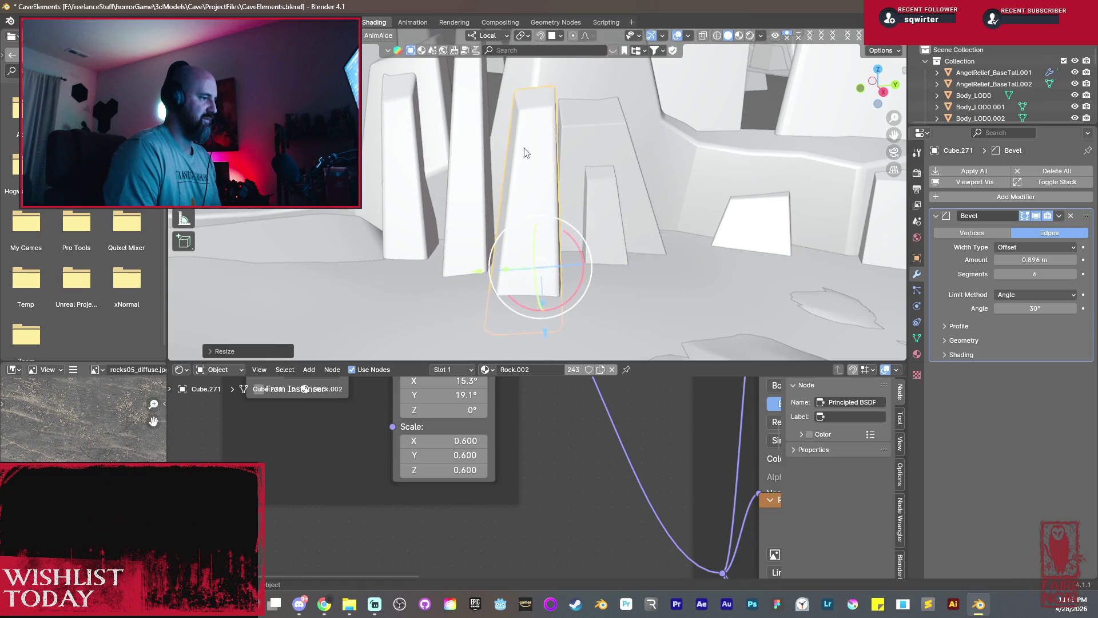
Slant the slab's top edges in Edit Mode, then duplicate it as Cube.272.
key("Tab")
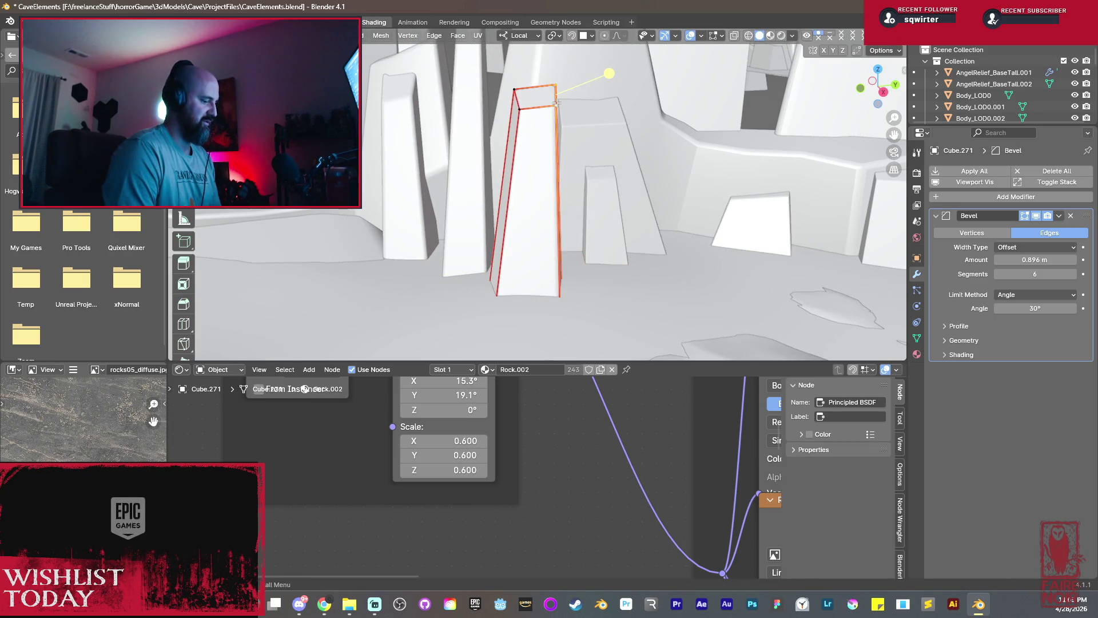
key("g")
left_click(558, 118)
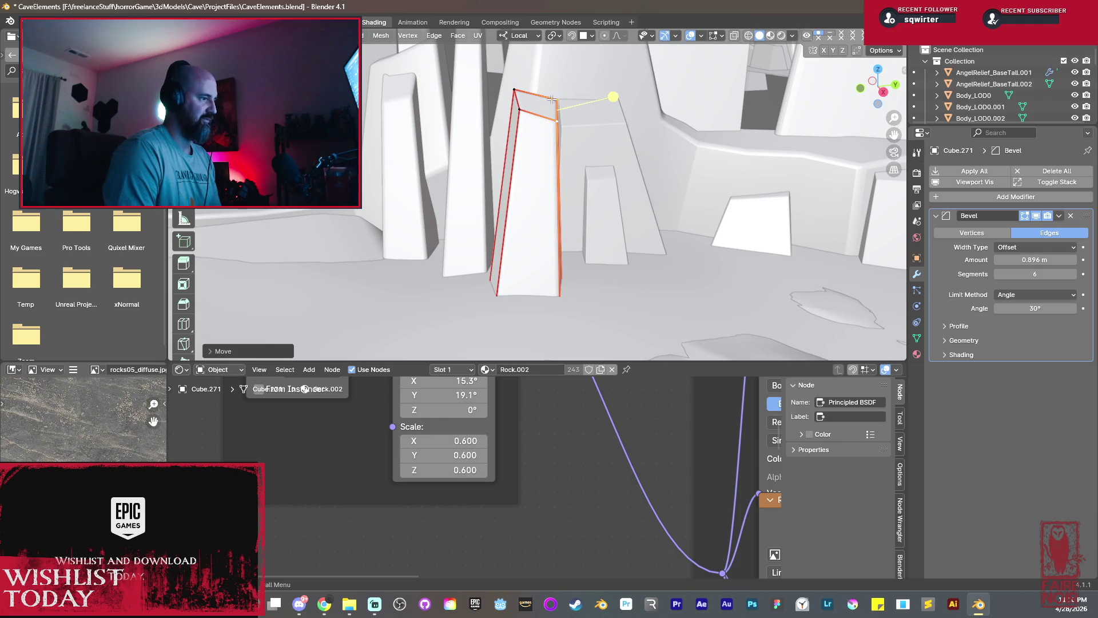
key("Tab")
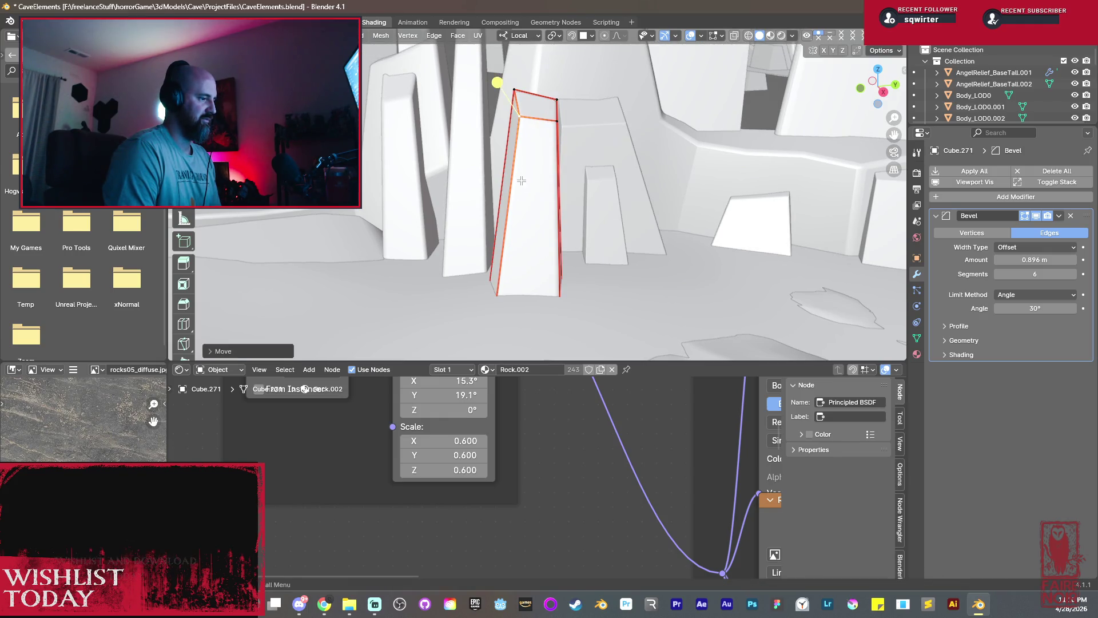
mouse_move(520, 179)
middle_mouse_down()
mouse_move(554, 199)
mouse_move(575, 232)
mouse_move(535, 264)
mouse_move(528, 243)
mouse_move(611, 262)
middle_mouse_up()
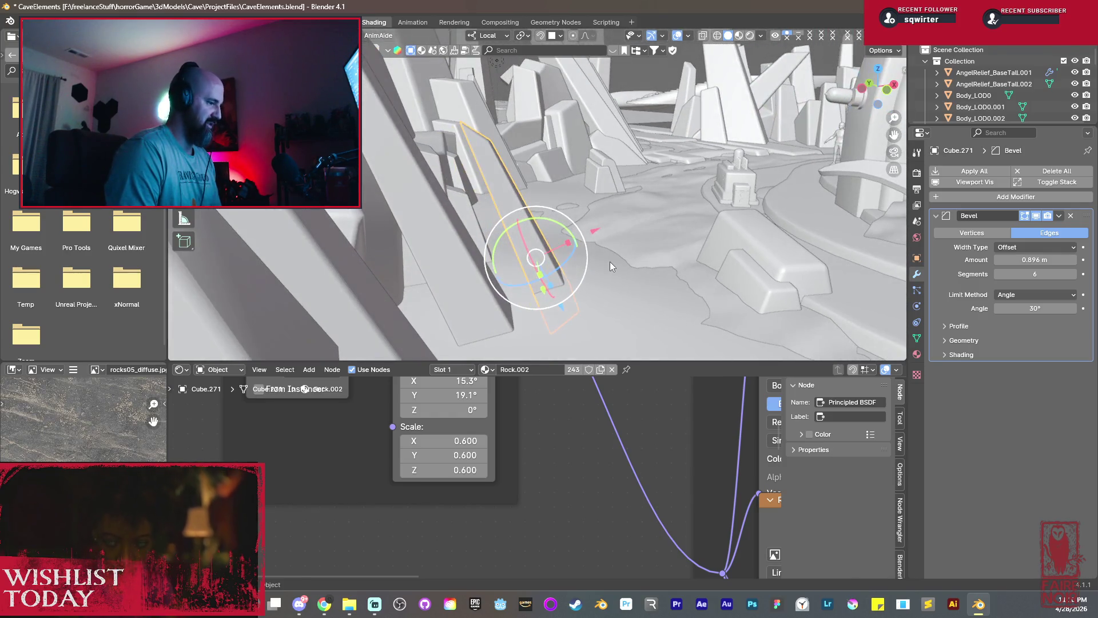
key("shift+d")
left_click(595, 261)
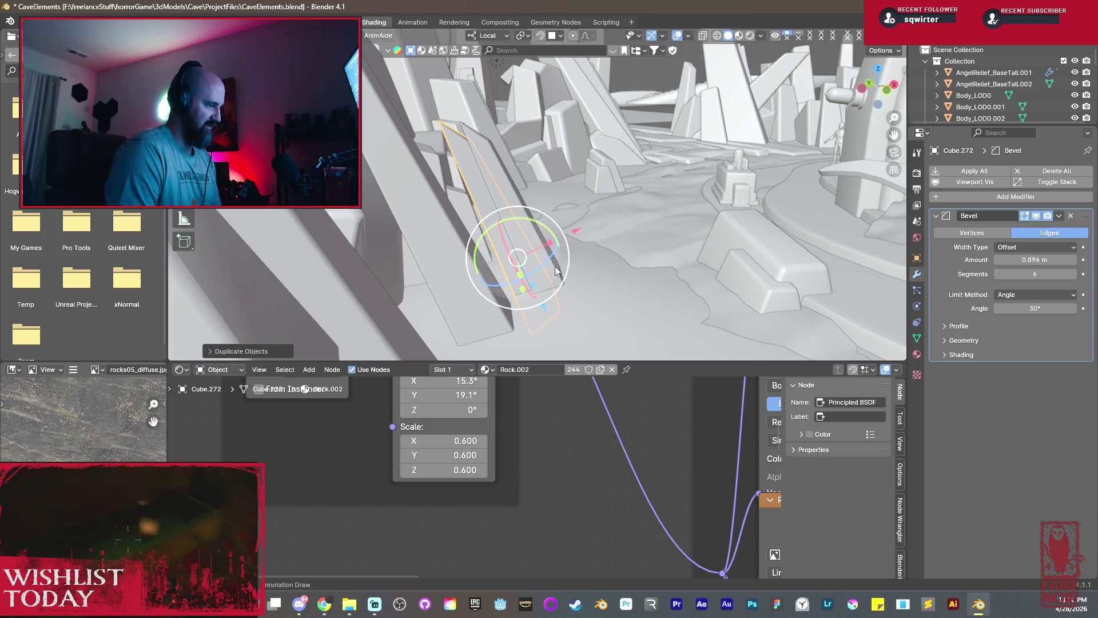
Rotate the copy around Z and Y and resize it.
key("r")
key("z")
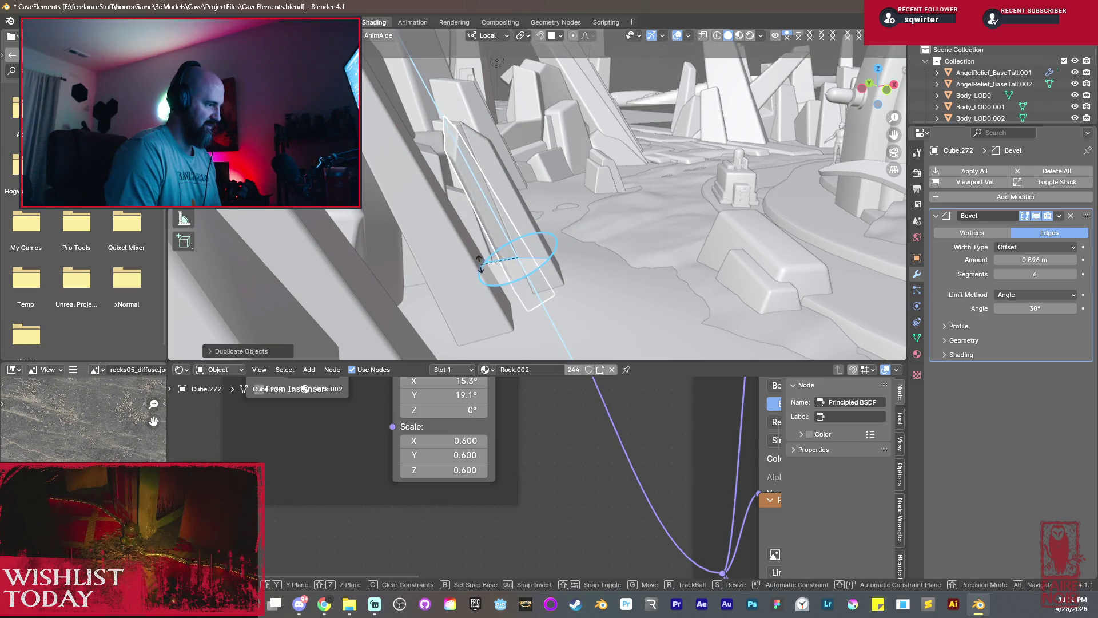
left_click(492, 255)
key("r")
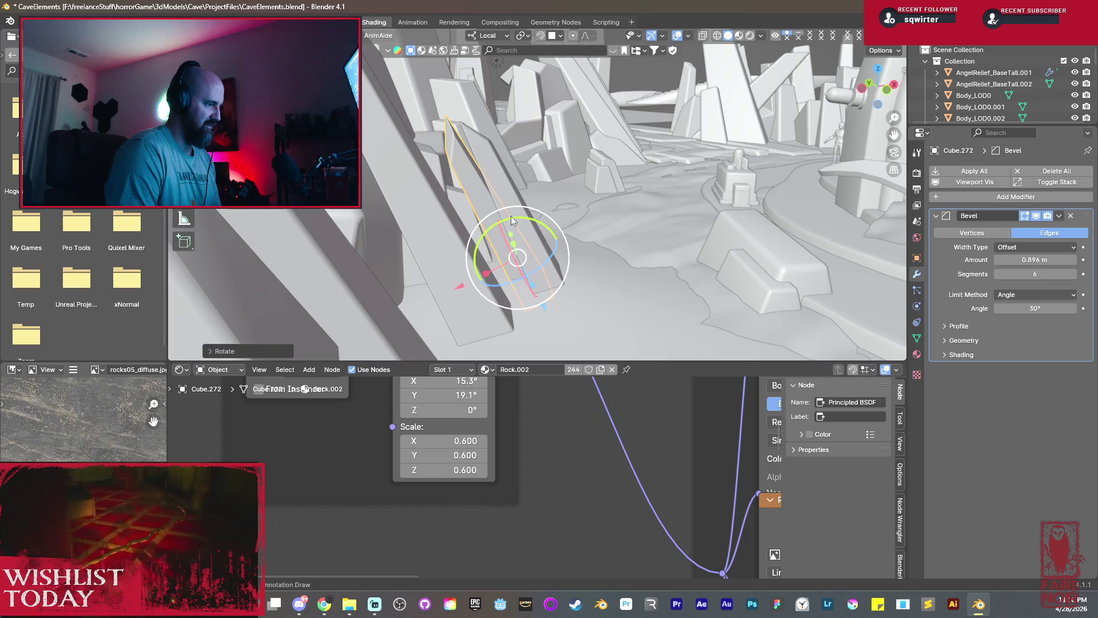
key("y")
left_click(514, 219)
middle_click_drag(541, 237, 544, 266)
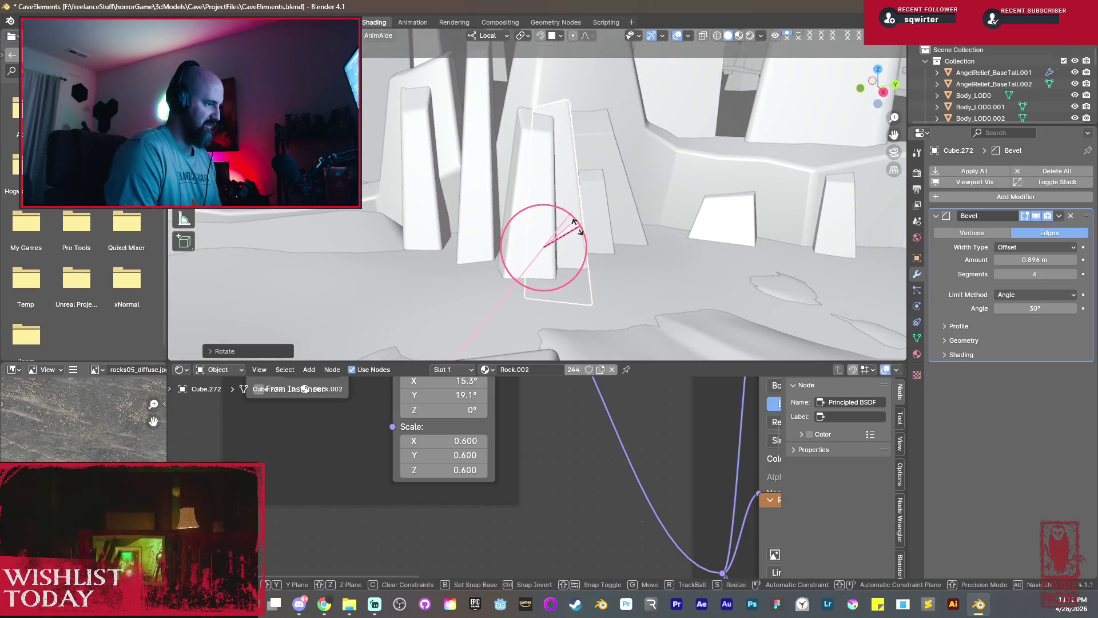
key("s")
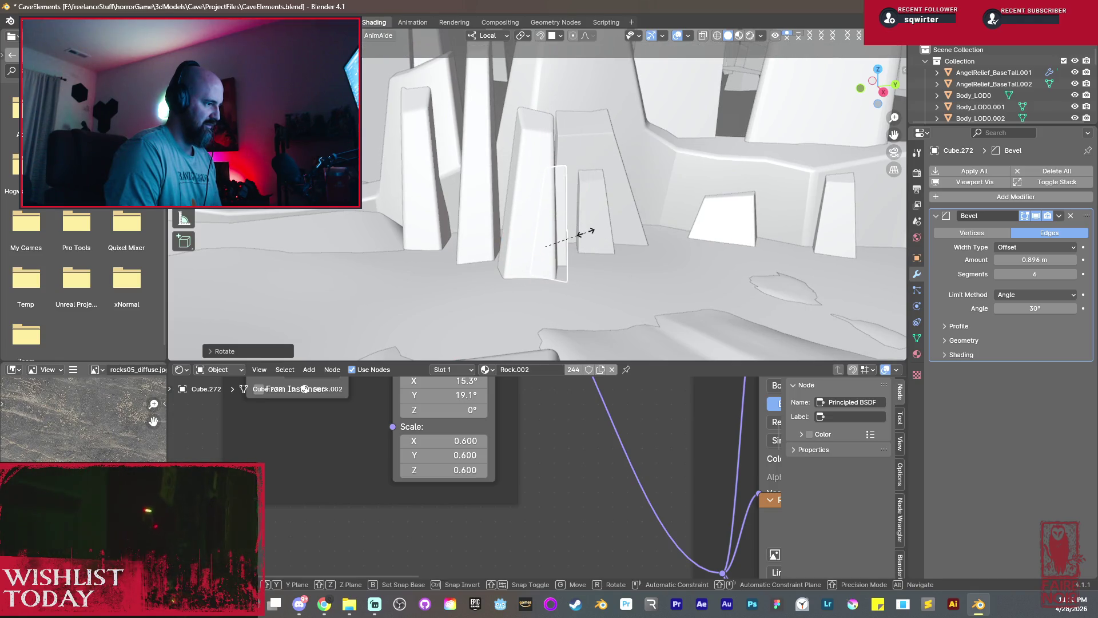
left_click(590, 238)
Fine-tune the slab's rotation, abandoning an X move and Y resize, and tilt it around X.
middle_click_drag(567, 234, 707, 217)
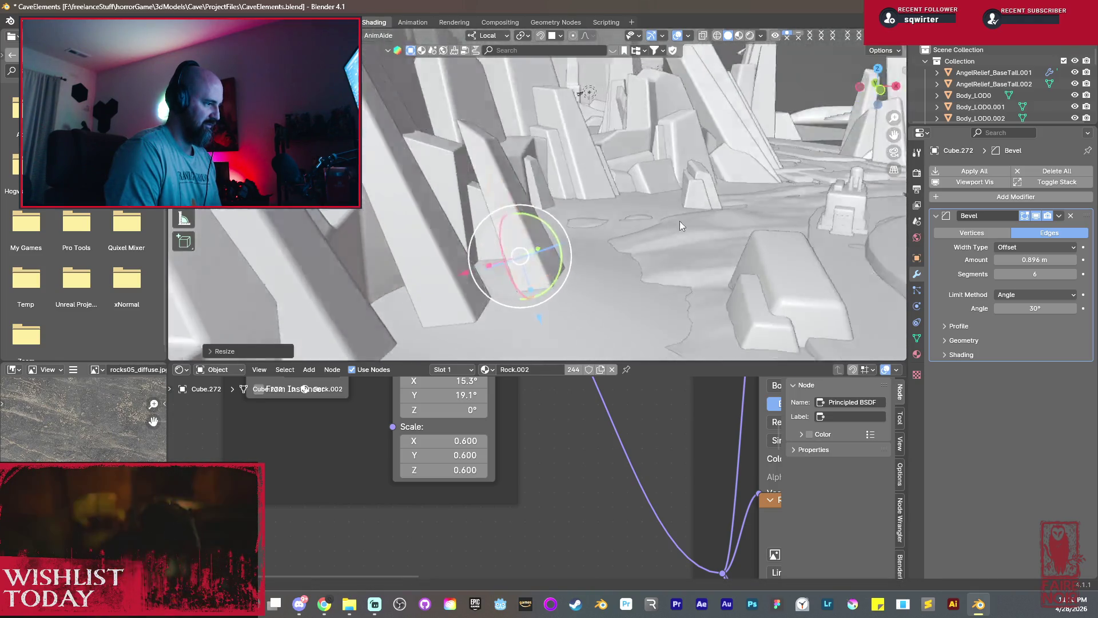
key("r")
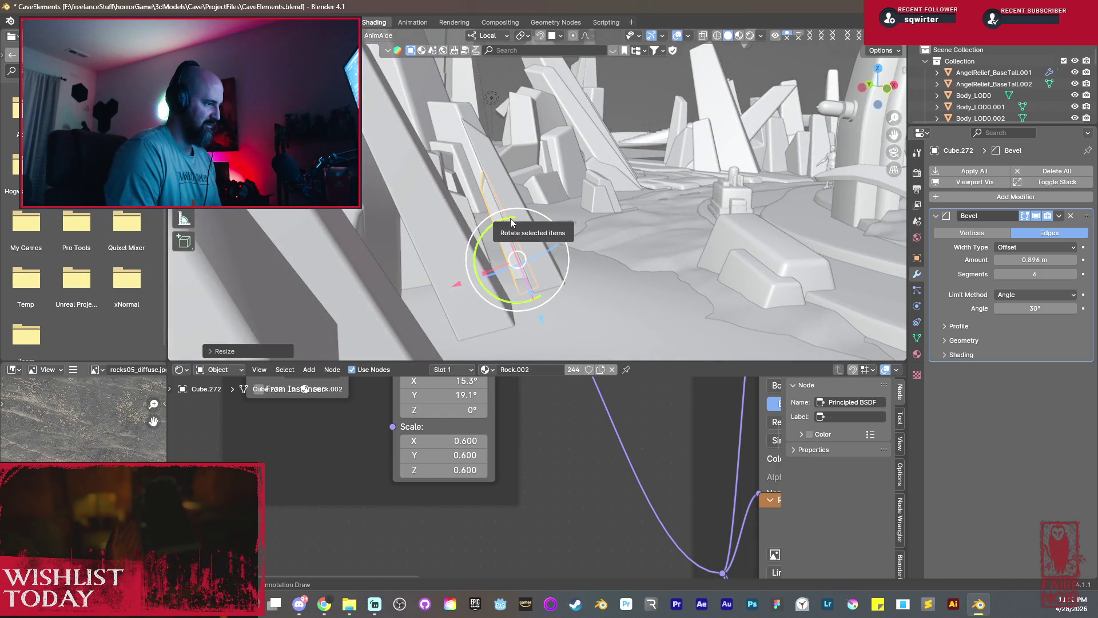
left_click(526, 254)
key("g")
key("x")
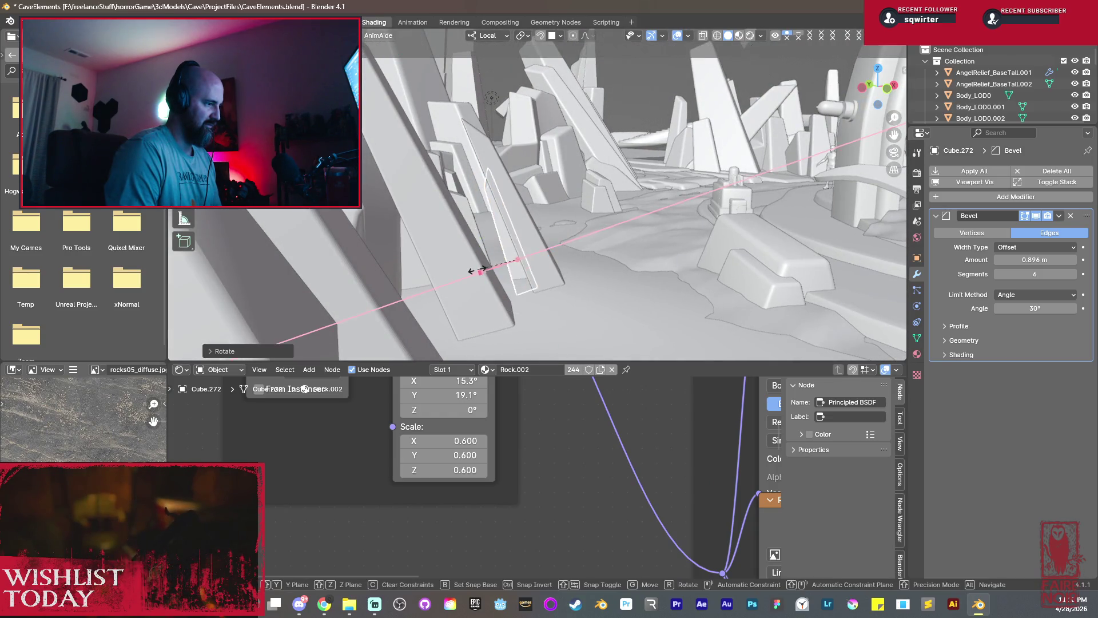
key("s")
key("y")
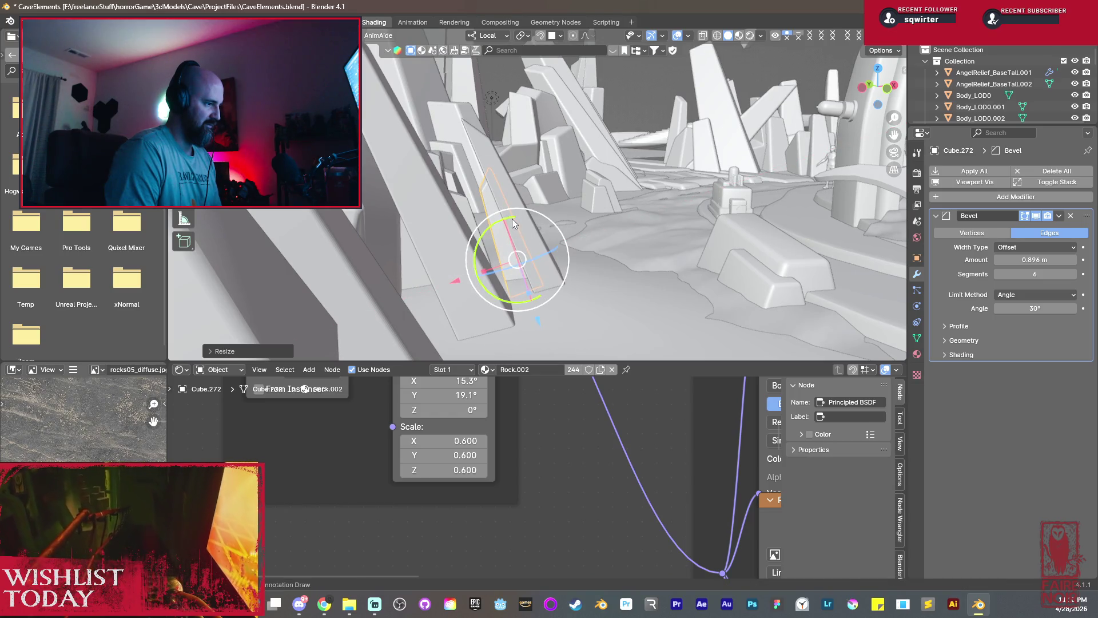
key("Escape")
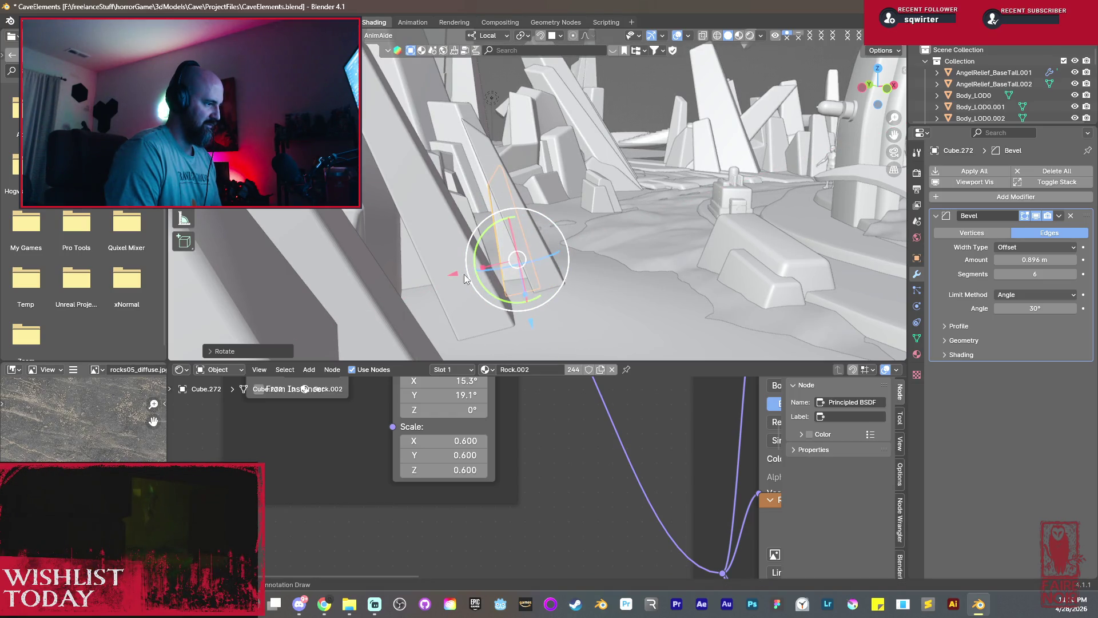
key("r")
key("x")
key("Escape")
Slide the slab along Y into place against the cave wall.
mouse_move(461, 269)
middle_mouse_down()
mouse_move(513, 260)
mouse_move(385, 264)
mouse_move(589, 273)
middle_mouse_up()
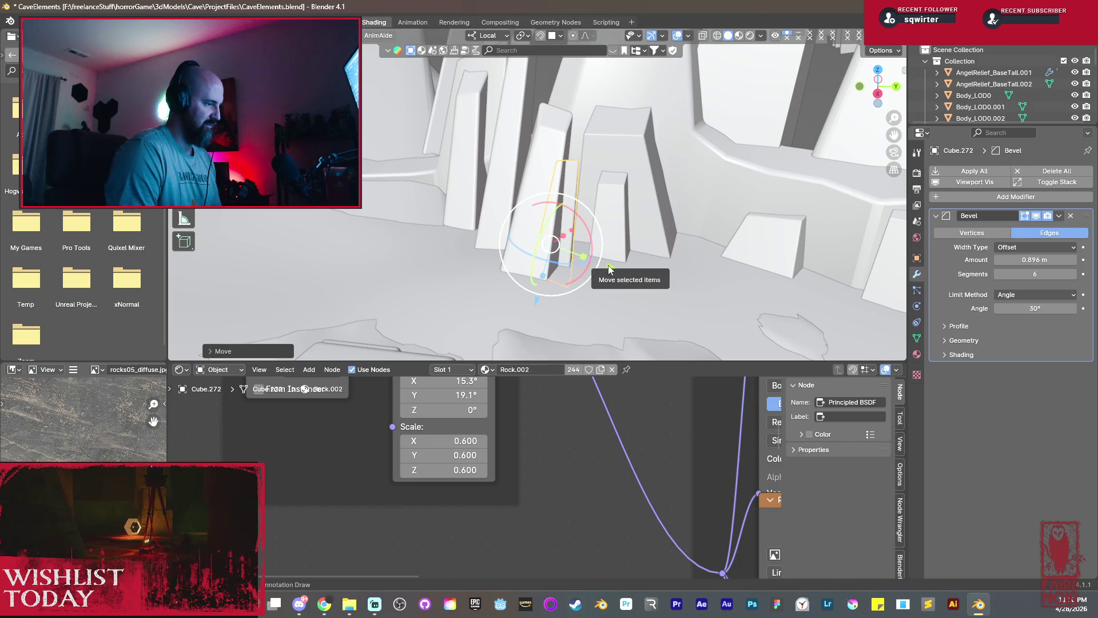
key("g")
key("y")
left_click(598, 265)
mouse_move(598, 265)
middle_mouse_down()
mouse_move(624, 264)
mouse_move(509, 252)
mouse_move(520, 304)
mouse_move(714, 237)
mouse_move(758, 232)
mouse_move(646, 268)
middle_mouse_up()
Duplicate the tall pillar slab Cube.270 as Cube.273.
left_click(528, 183)
mouse_move(528, 183)
middle_mouse_down()
mouse_move(489, 183)
mouse_move(580, 176)
mouse_move(487, 229)
mouse_move(508, 233)
middle_mouse_up()
key("shift+d")
left_click(508, 215)
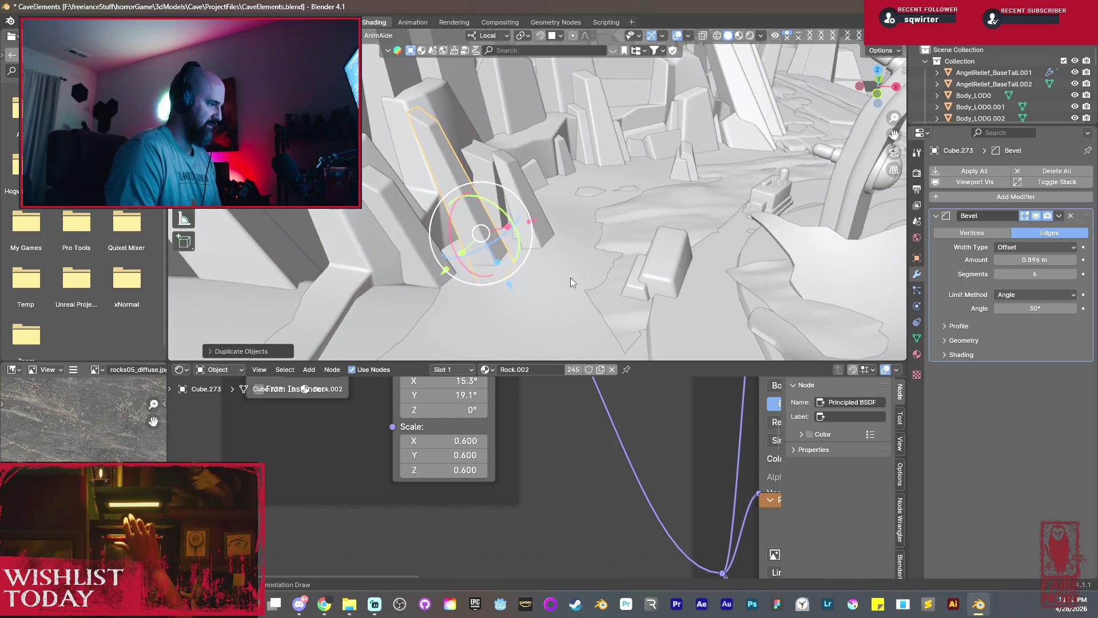
Shrink the pillar copy Cube.273 and move it along X and down Z beside the wall.
key("r")
left_click(523, 234)
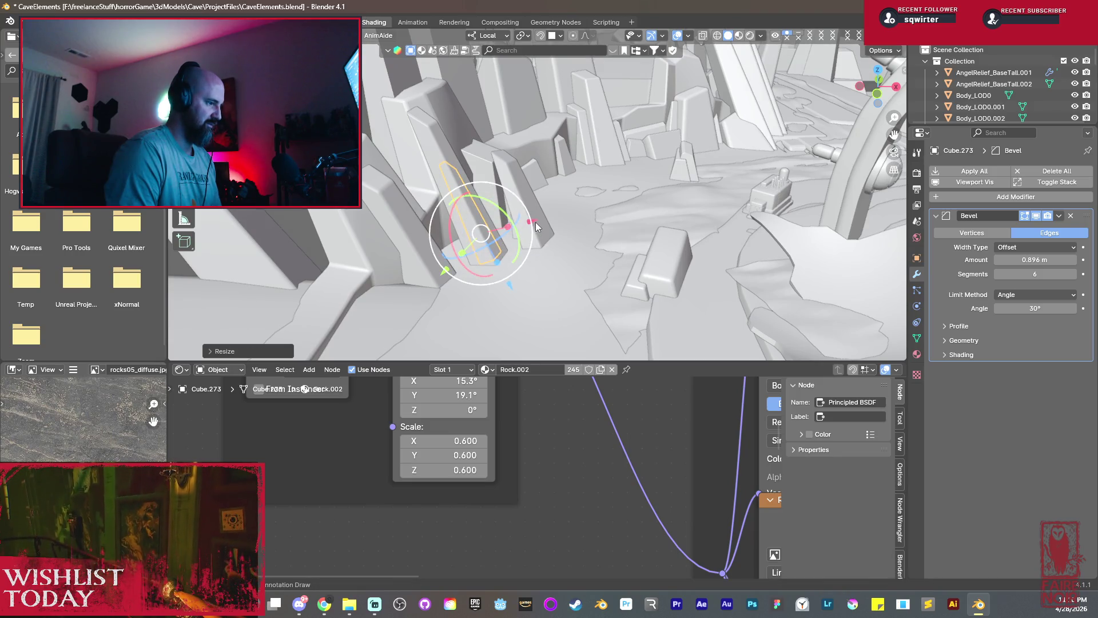
key("g")
key("x")
left_click(522, 281)
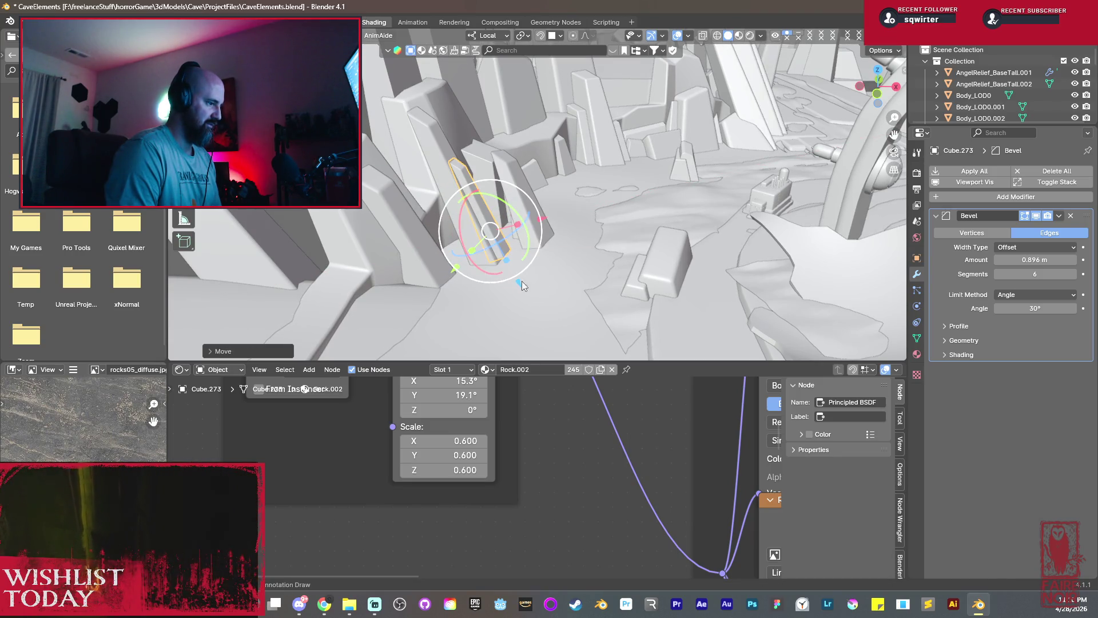
key("g")
key("z")
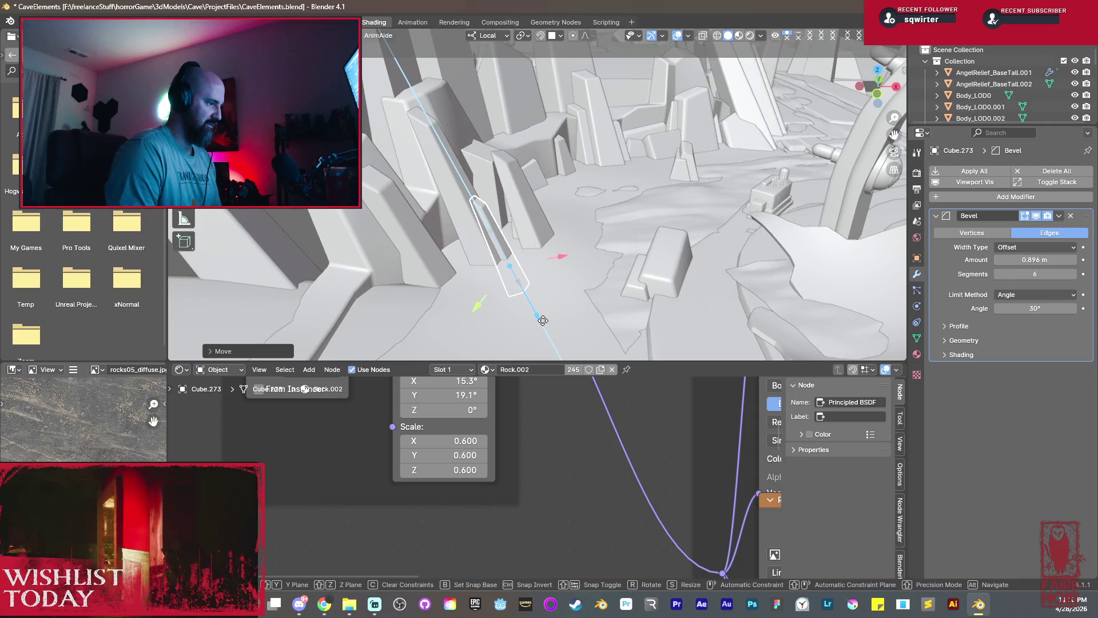
left_click(543, 321)
mouse_move(543, 320)
middle_mouse_down()
mouse_move(472, 234)
mouse_move(515, 230)
mouse_move(521, 260)
mouse_move(482, 274)
mouse_move(521, 229)
middle_mouse_up()
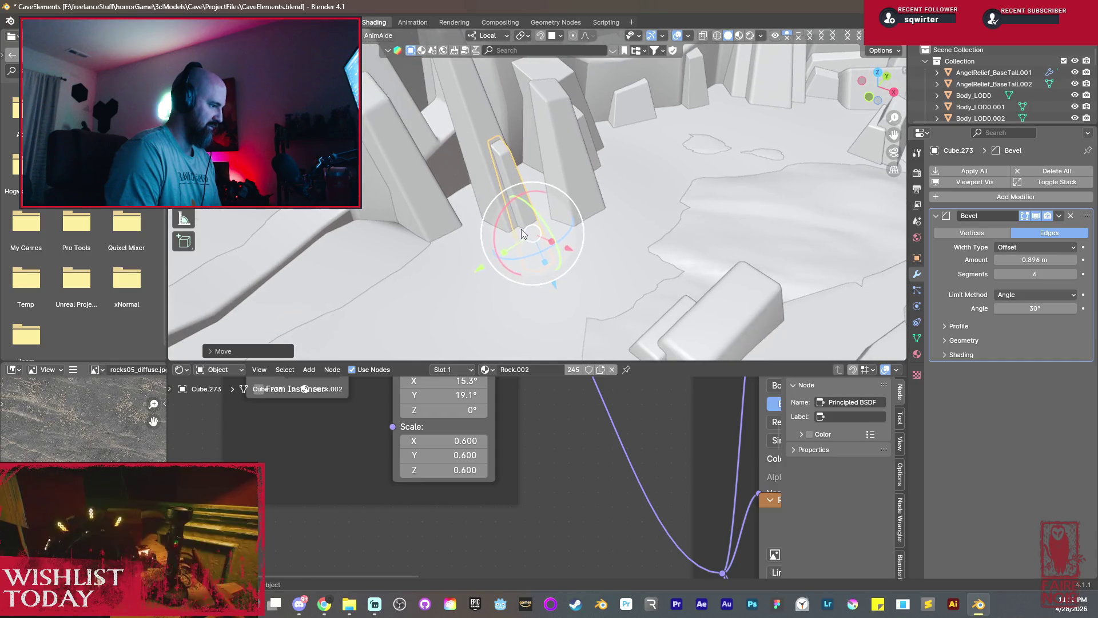
Duplicate the shrunken slab as Cube.274 and slide it along Y.
key("shift+d")
key("y")
left_click(498, 245)
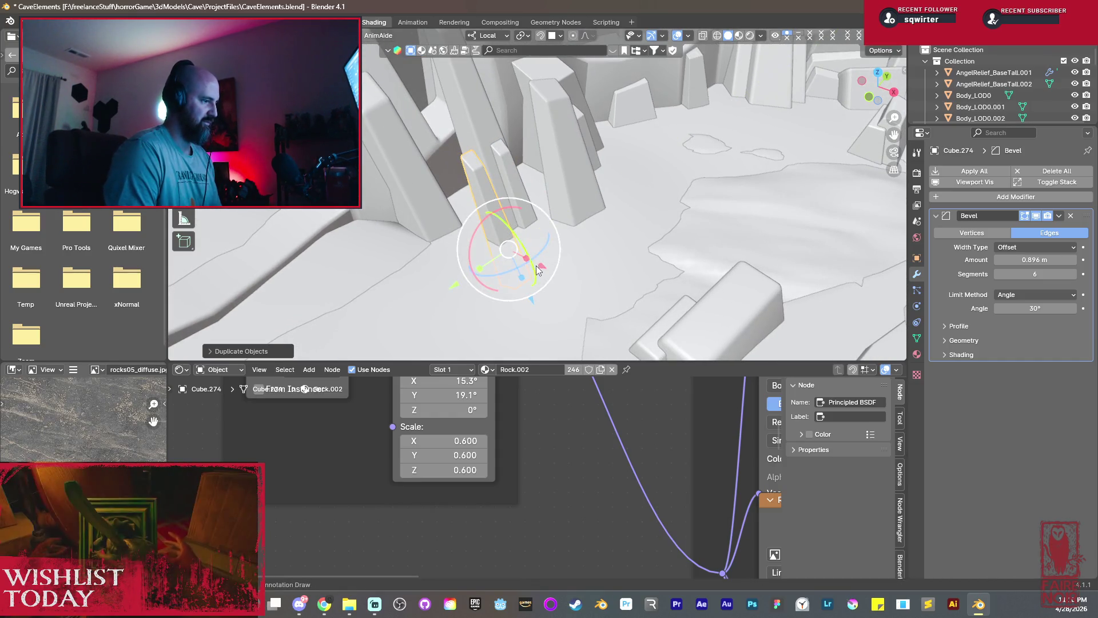
Rotate the thin slab Cube.274 about Z and Y so it leans toward the pillars.
key("r")
left_click(505, 227)
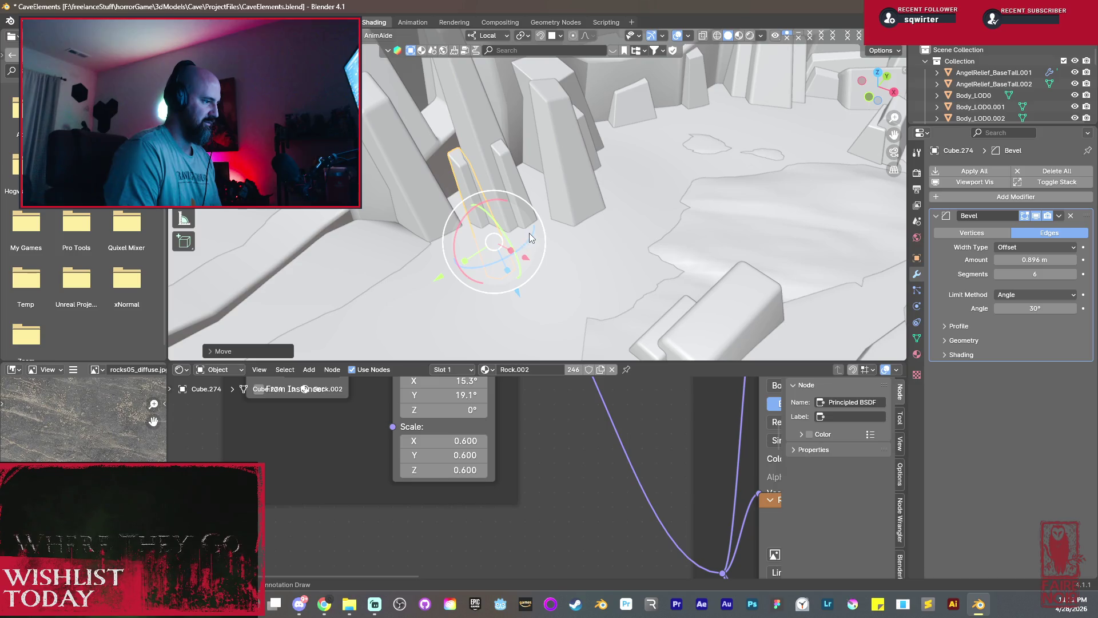
key("r")
key("z")
left_click(498, 259)
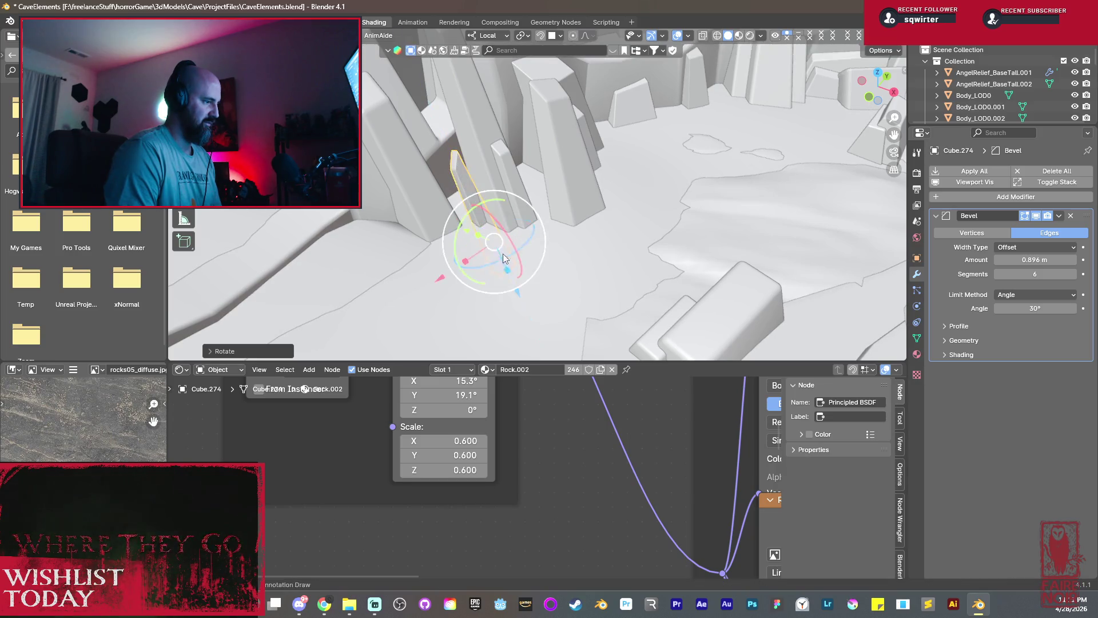
middle_click_drag(503, 253, 449, 229)
key("r")
key("y")
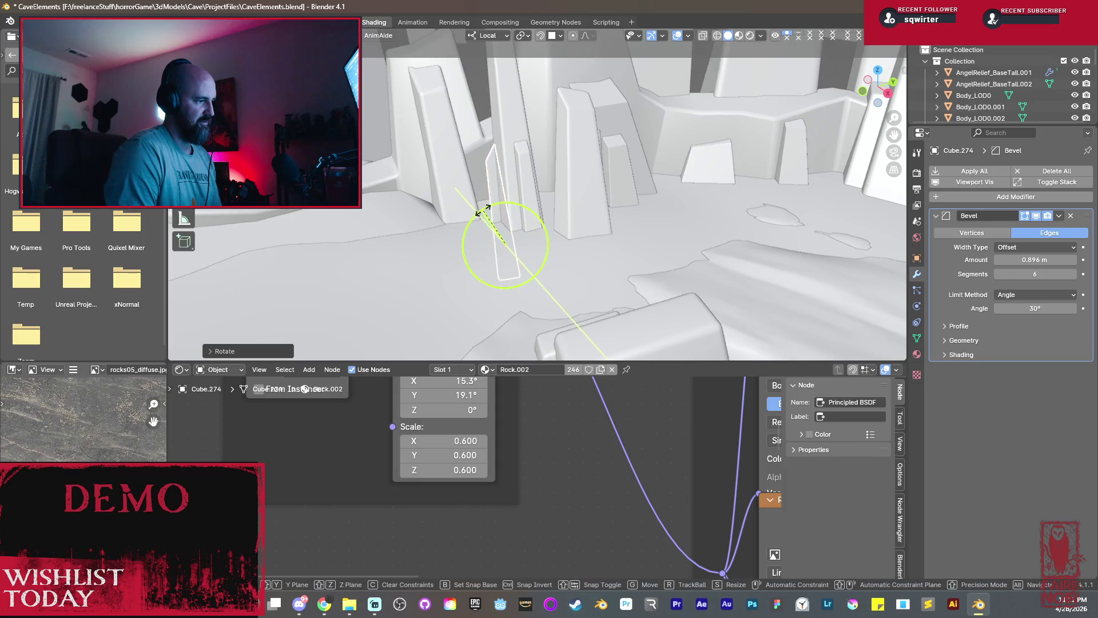
left_click(485, 209)
Shift the slab along Y, resize it to fit, then select neighbouring Cube.272.
middle_click_drag(485, 209, 531, 294)
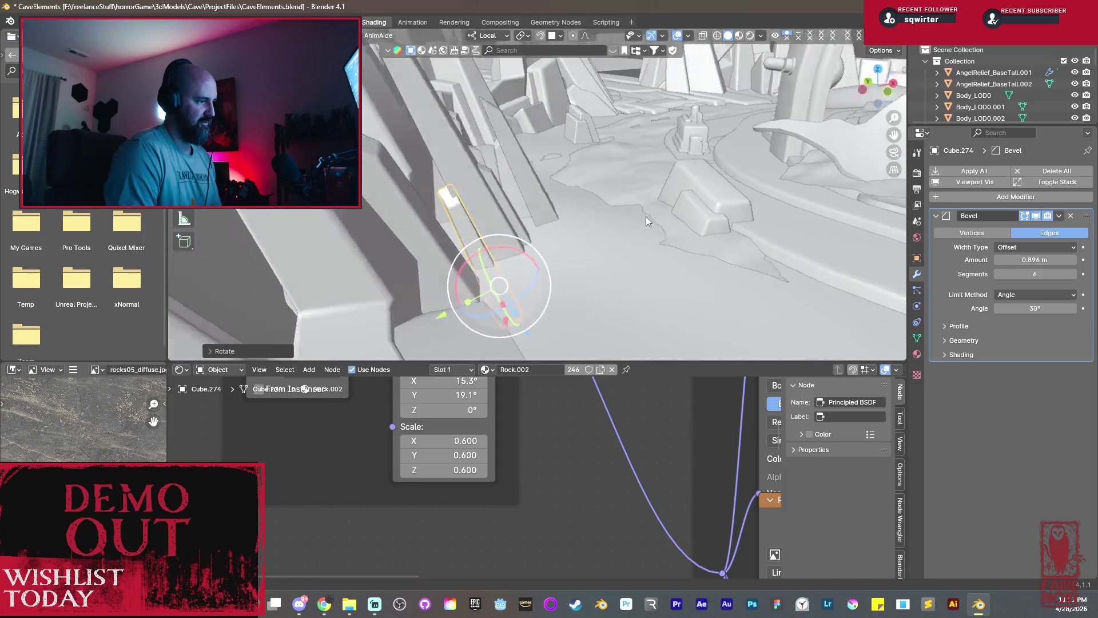
key("g")
key("y")
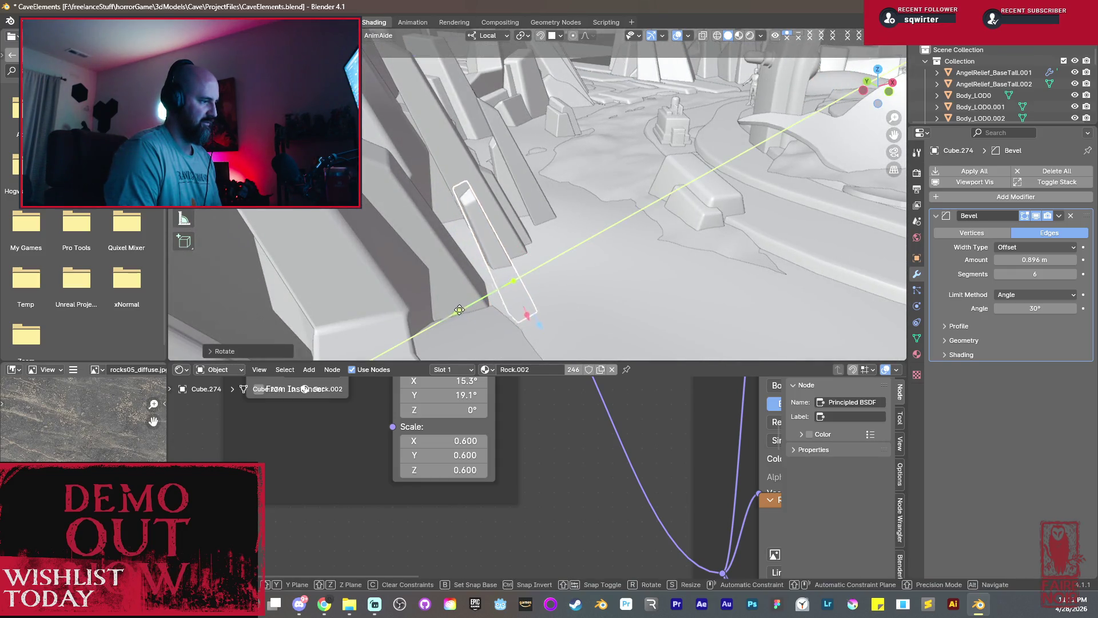
left_click(527, 318)
key("g")
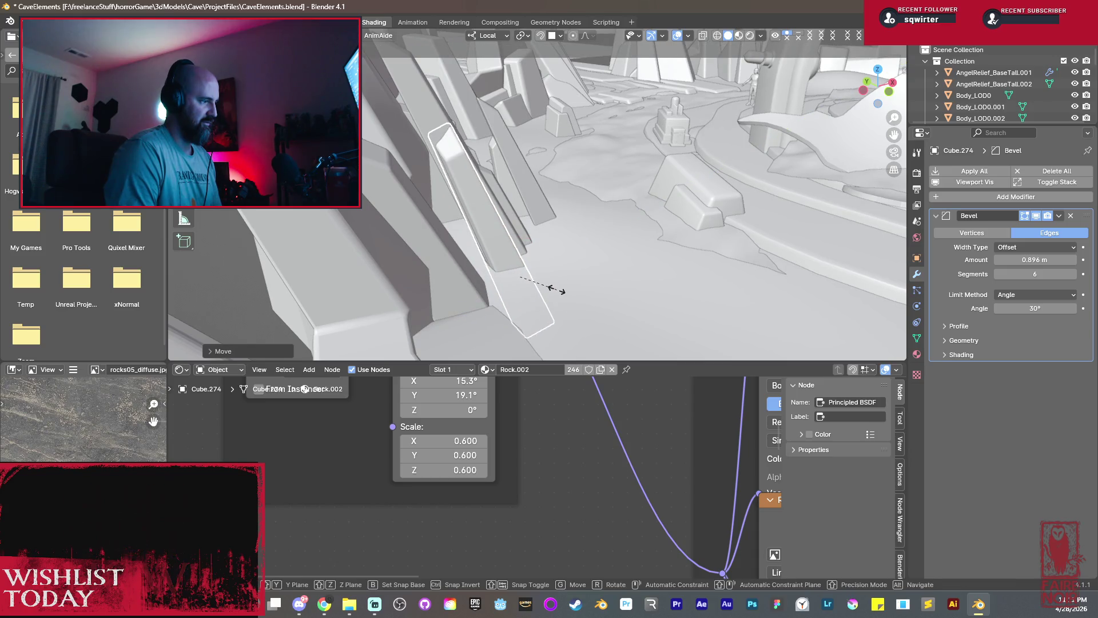
left_click(550, 288)
middle_click_drag(569, 285, 541, 205)
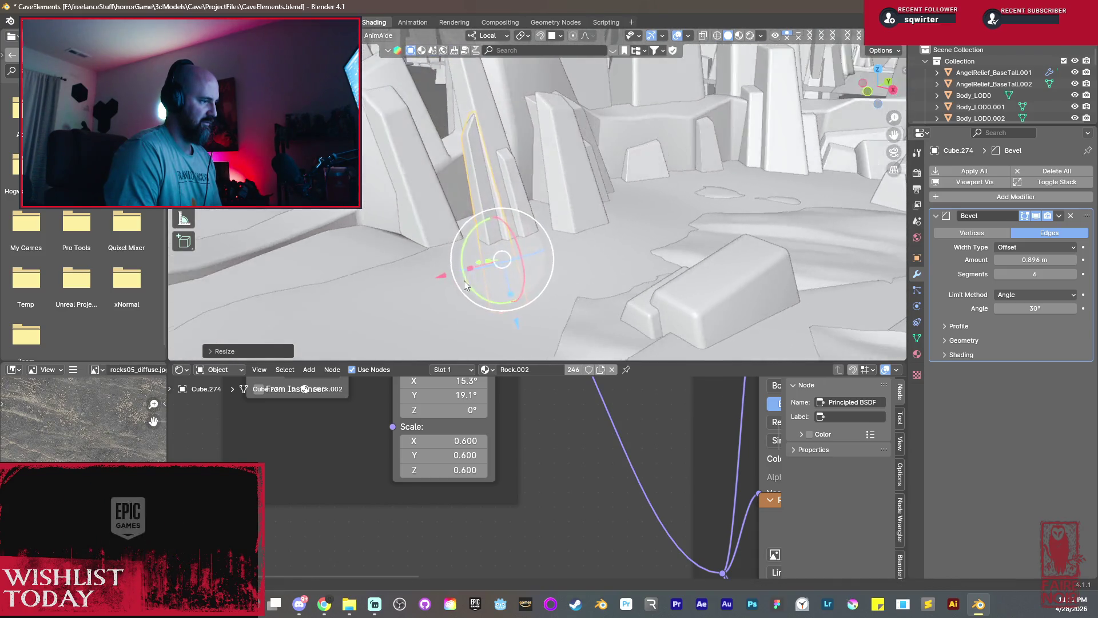
mouse_move(646, 219)
middle_mouse_down()
mouse_move(609, 195)
mouse_move(540, 205)
mouse_move(713, 218)
middle_mouse_up()
left_click(612, 204)
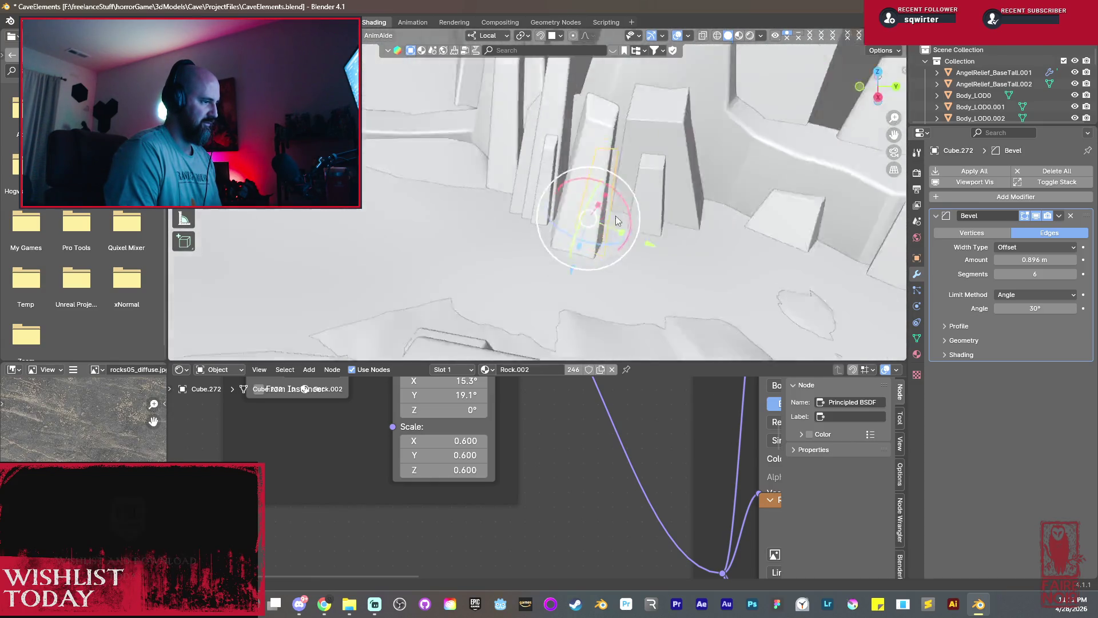
scroll(544, 192, "down", 3)
scroll(559, 202, "down", 3)
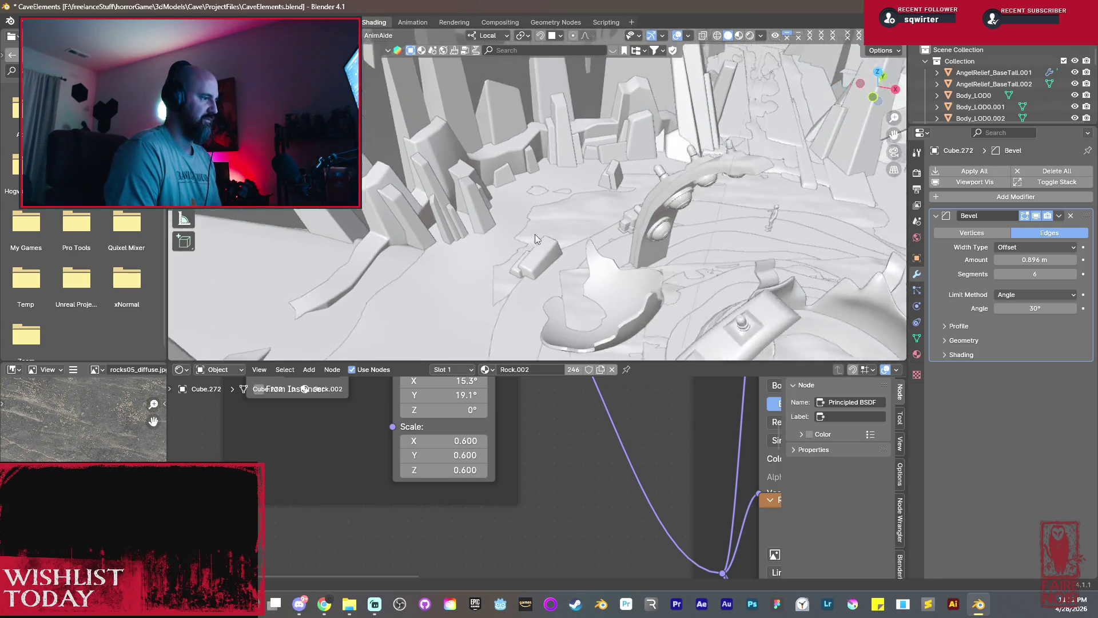
scroll(535, 234, "down", 3)
mouse_move(513, 274)
middle_mouse_down()
mouse_move(339, 240)
mouse_move(379, 249)
middle_mouse_up()
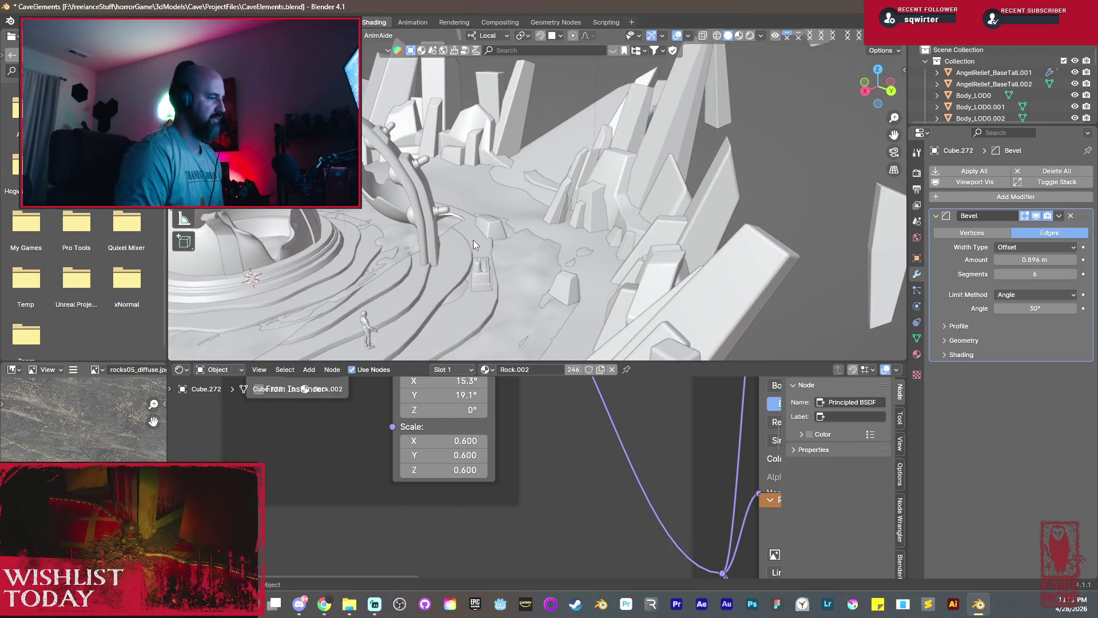
scroll(473, 239, "down", 5)
mouse_move(431, 255)
middle_mouse_down()
mouse_move(525, 292)
mouse_move(537, 275)
mouse_move(685, 280)
mouse_move(530, 276)
mouse_move(626, 276)
mouse_move(678, 261)
mouse_move(531, 267)
mouse_move(566, 291)
mouse_move(619, 274)
mouse_move(631, 240)
mouse_move(660, 256)
mouse_move(646, 279)
middle_mouse_up()
scroll(647, 279, "up", 5)
scroll(565, 154, "up", 2)
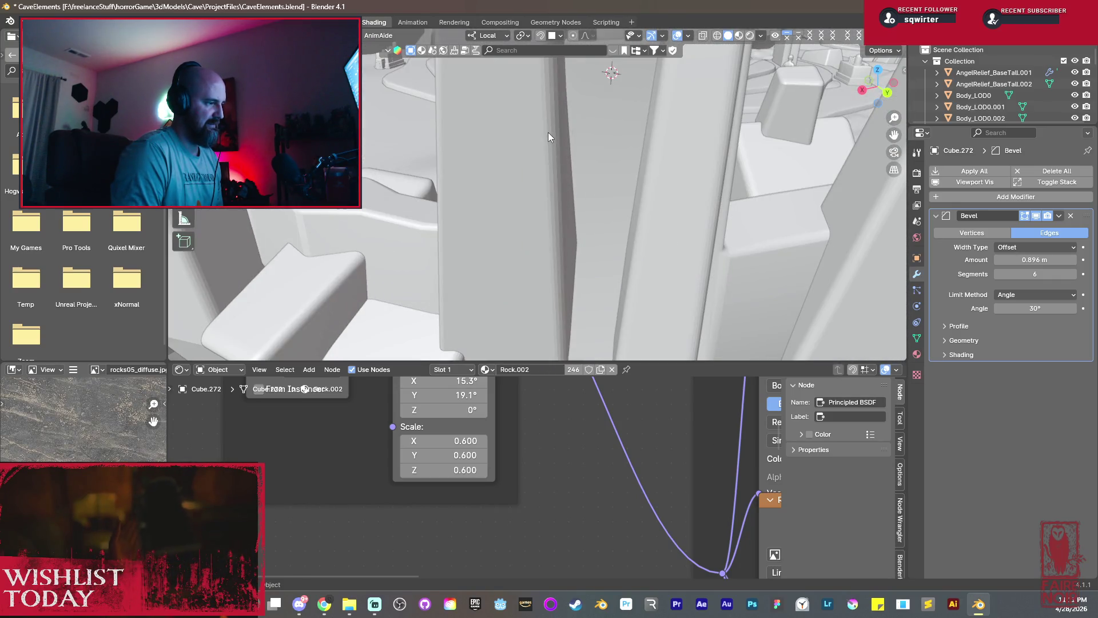
middle_click_drag(548, 132, 550, 188)
Smooth-shade the left pillar, Cube.217 and Cube.177.
right_click(550, 186)
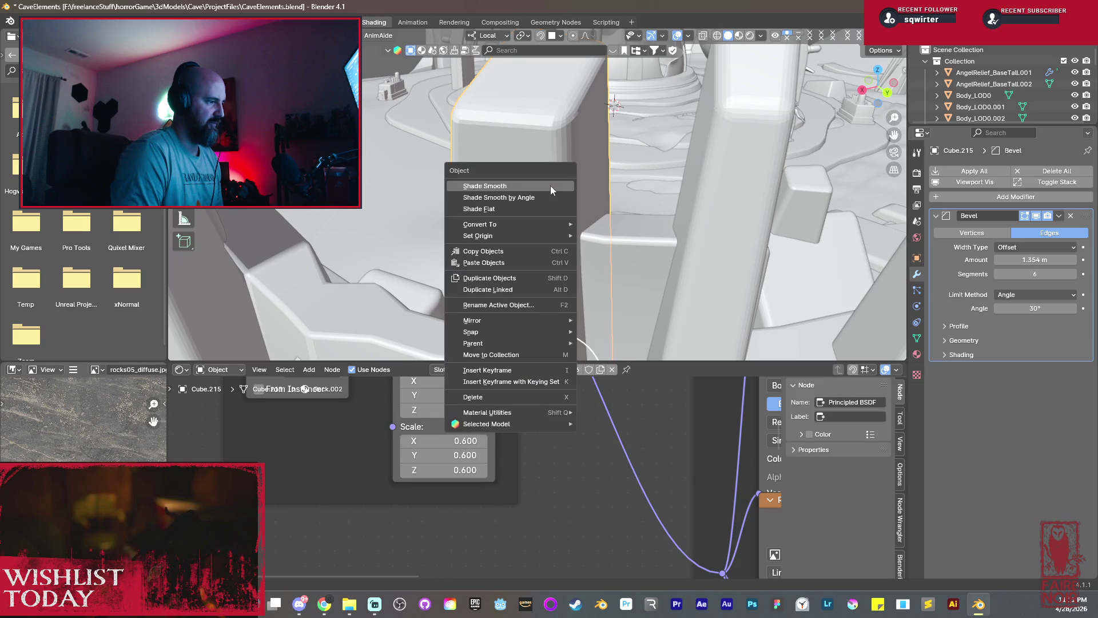
left_click(549, 186)
left_click(728, 153)
right_click(728, 153)
left_click(727, 153)
scroll(718, 153, "down", 3)
scroll(688, 217, "down", 3)
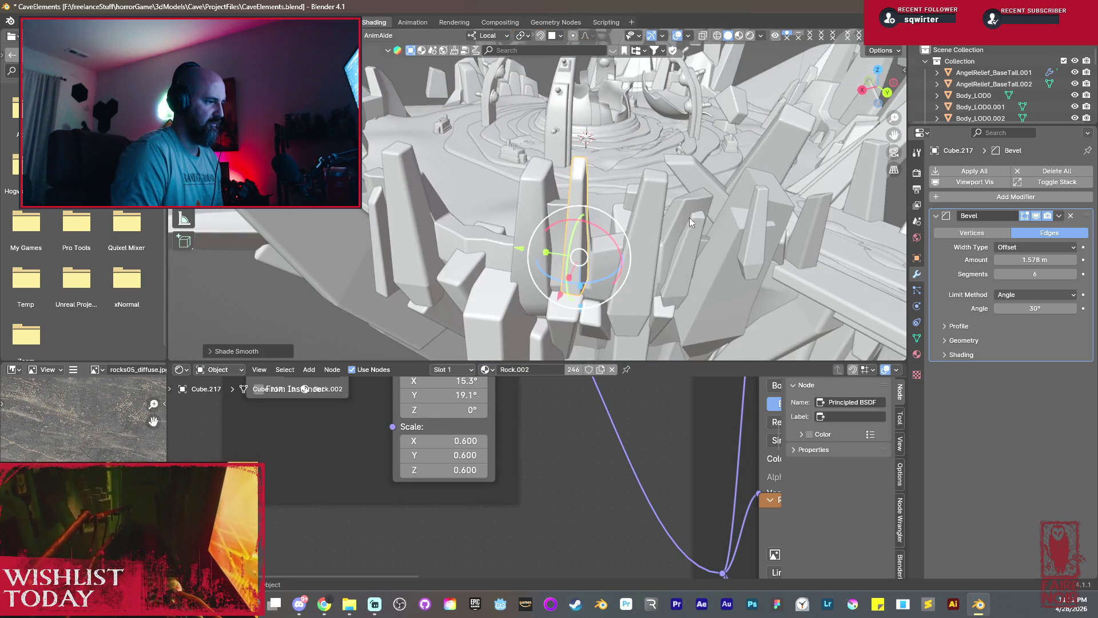
scroll(650, 221, "up", 3)
left_click(776, 207)
right_click(782, 206)
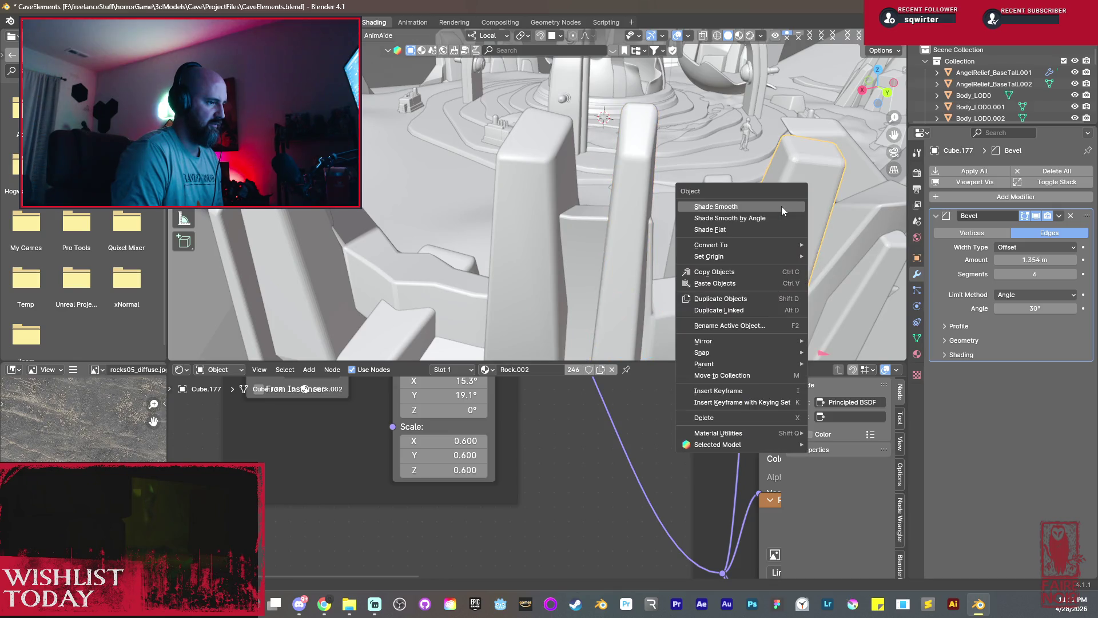
left_click(783, 206)
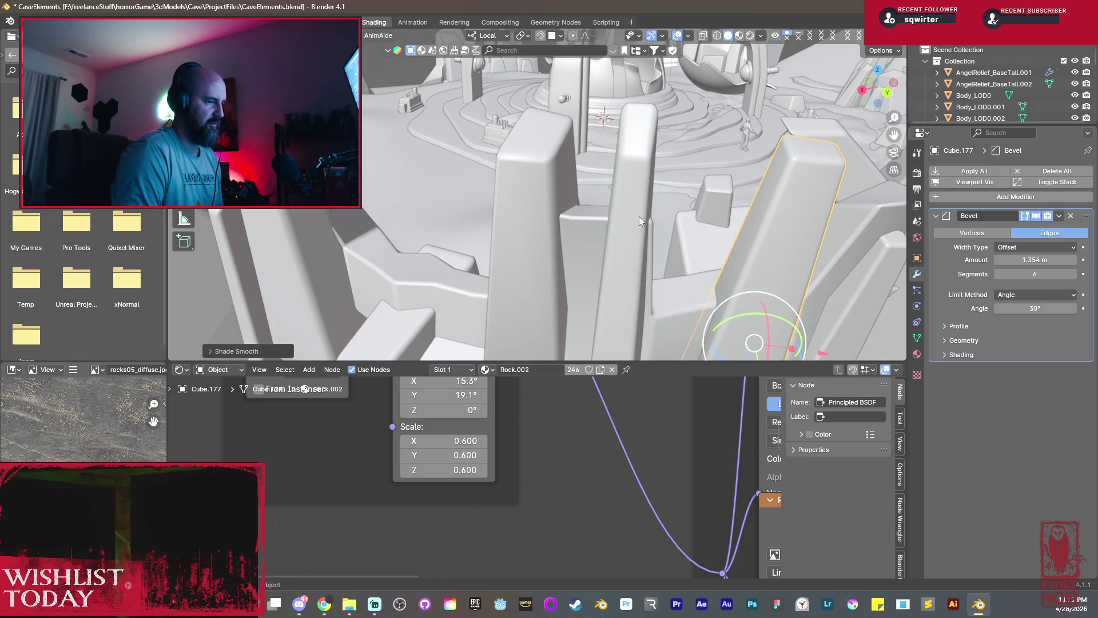
Lower Cube.222's bevel segments from 6 to 4.
left_click(1038, 269)
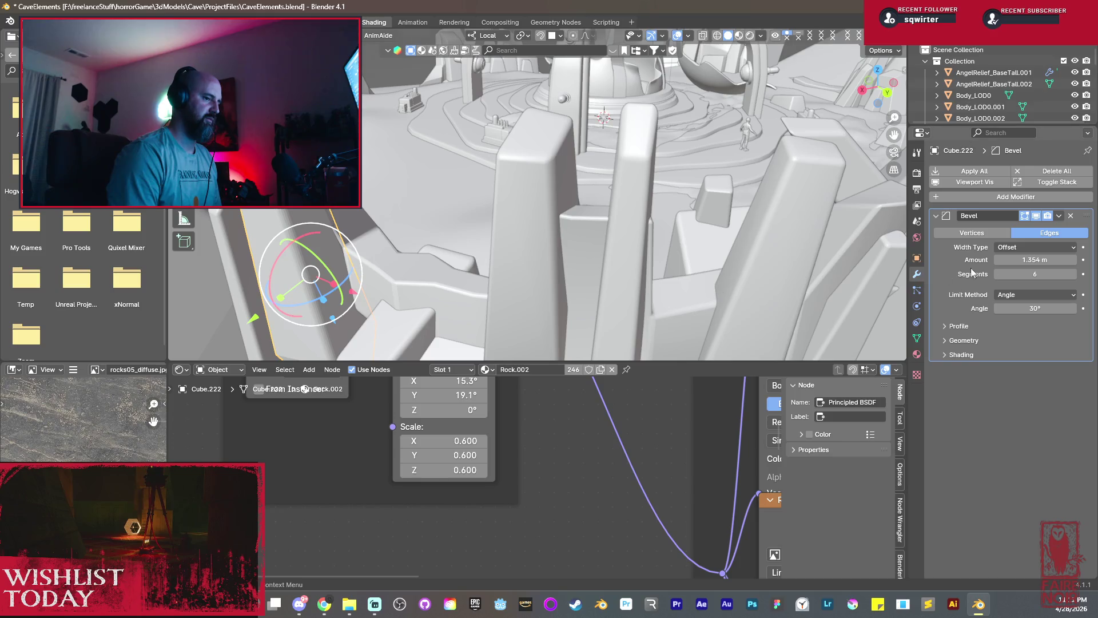
type("4")
key("Return")
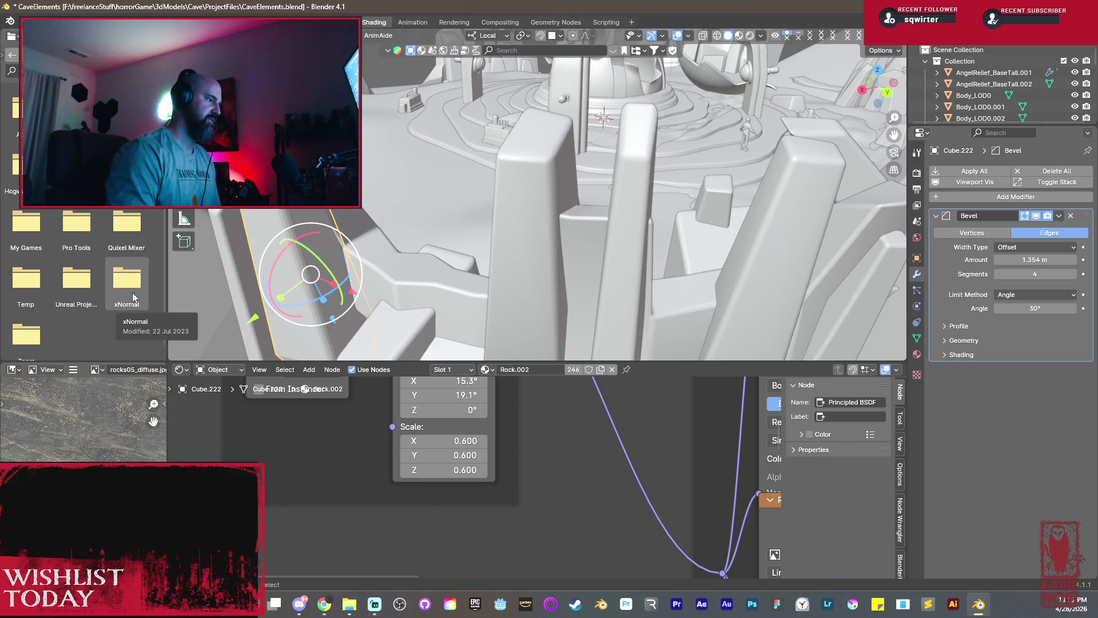
right_click(258, 184)
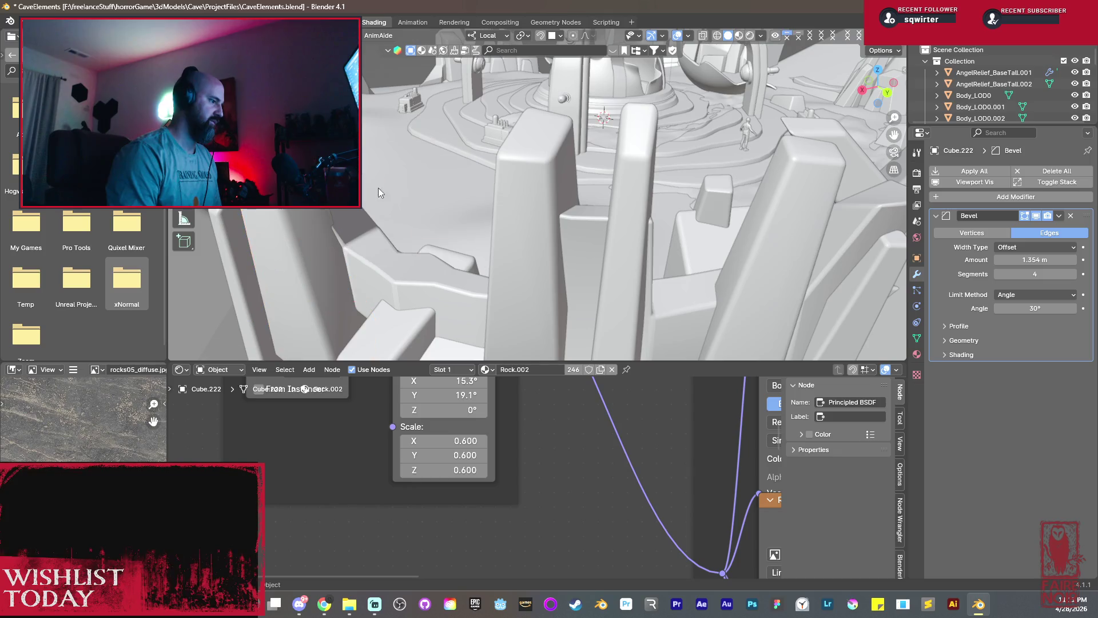
View the whole cave from above and save it as CaveElements.blend.
mouse_move(379, 188)
middle_mouse_down()
mouse_move(466, 169)
mouse_move(444, 181)
middle_mouse_up()
scroll(445, 181, "down", 5)
middle_click_drag(524, 196, 495, 192)
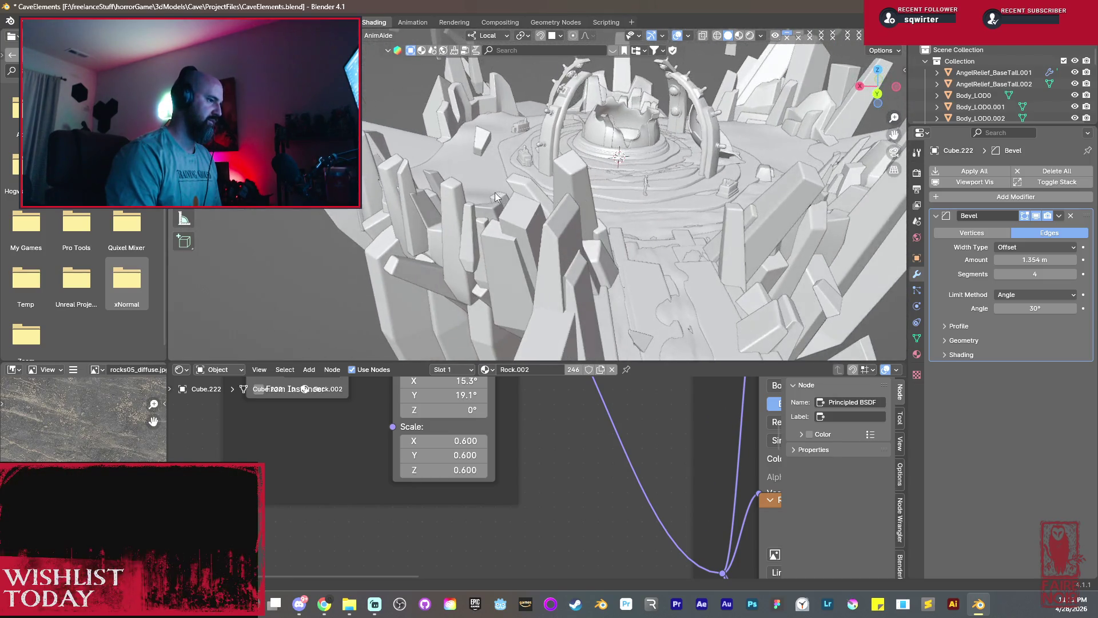
key("ctrl+s")
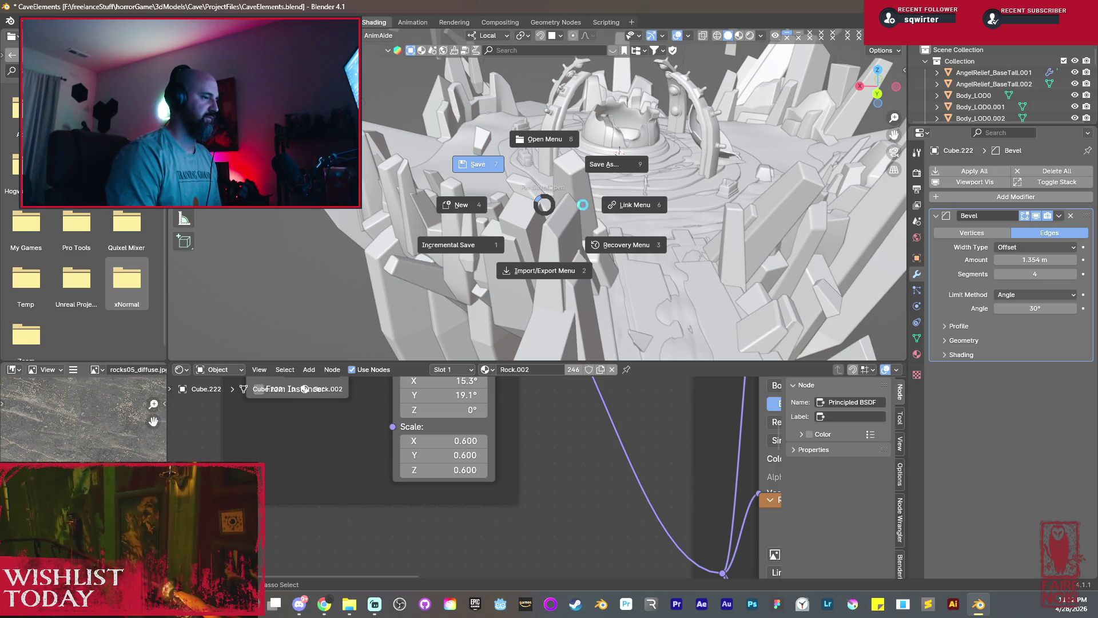
left_click(770, 223)
scroll(686, 221, "up", 2)
scroll(611, 152, "up", 3)
scroll(567, 199, "up", 2)
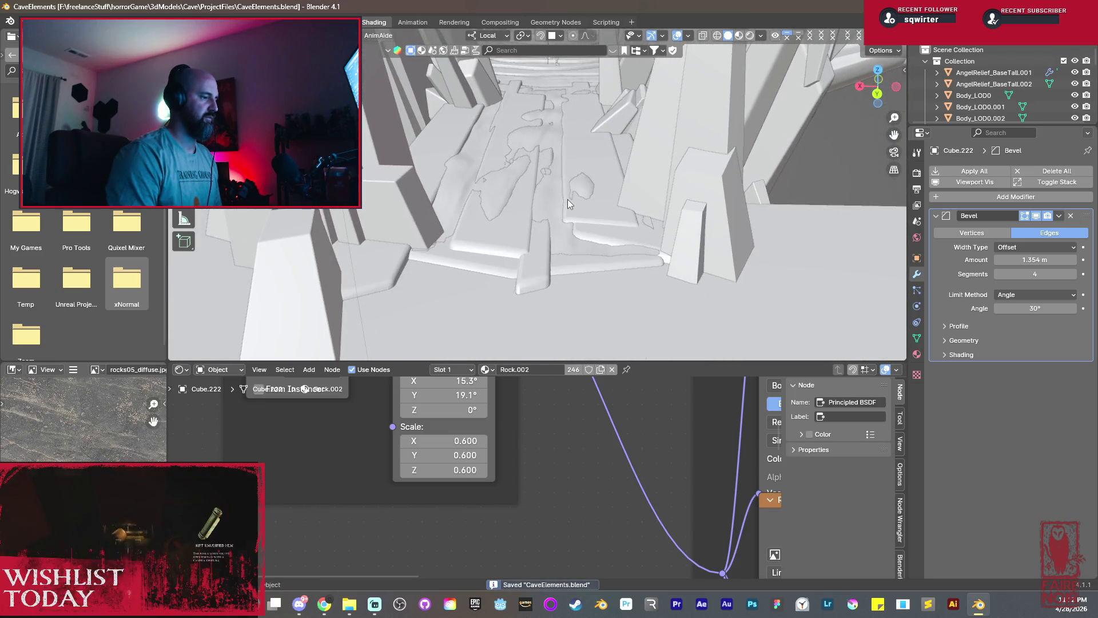
scroll(567, 200, "up", 3)
scroll(570, 173, "down", 2)
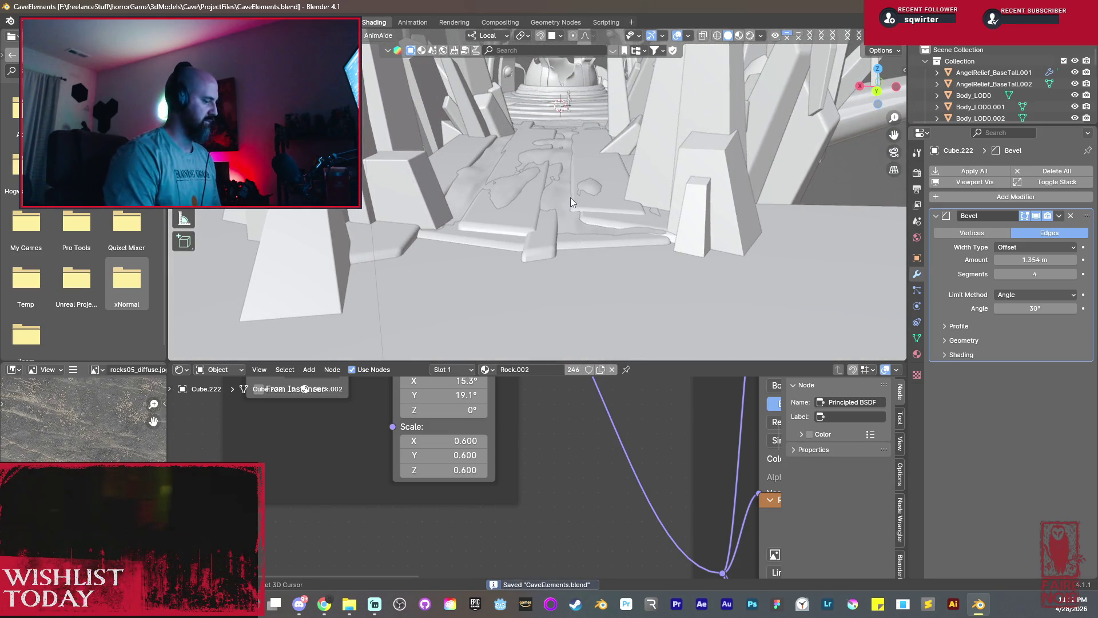
Walk backward through the cave in first-person navigation.
key("shift+grave")
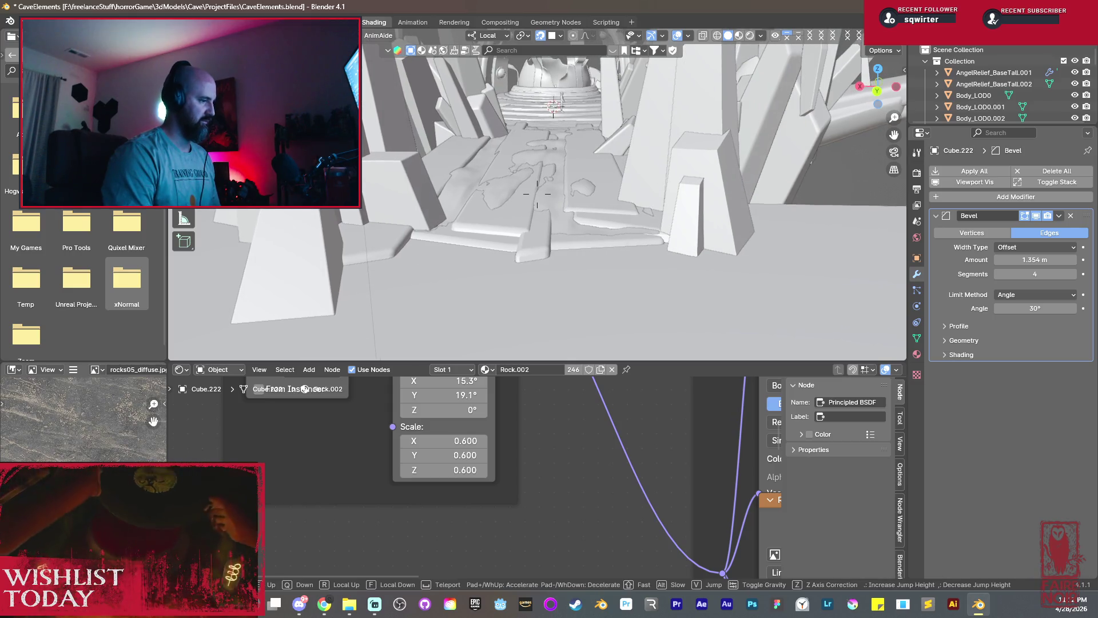
key("s")
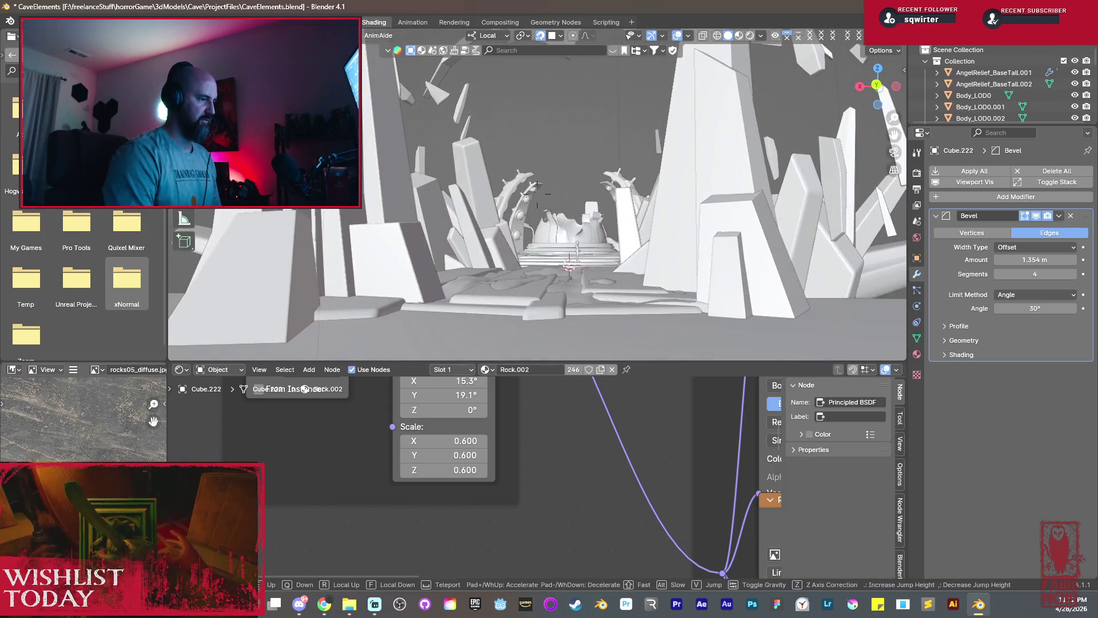
left_click(574, 196)
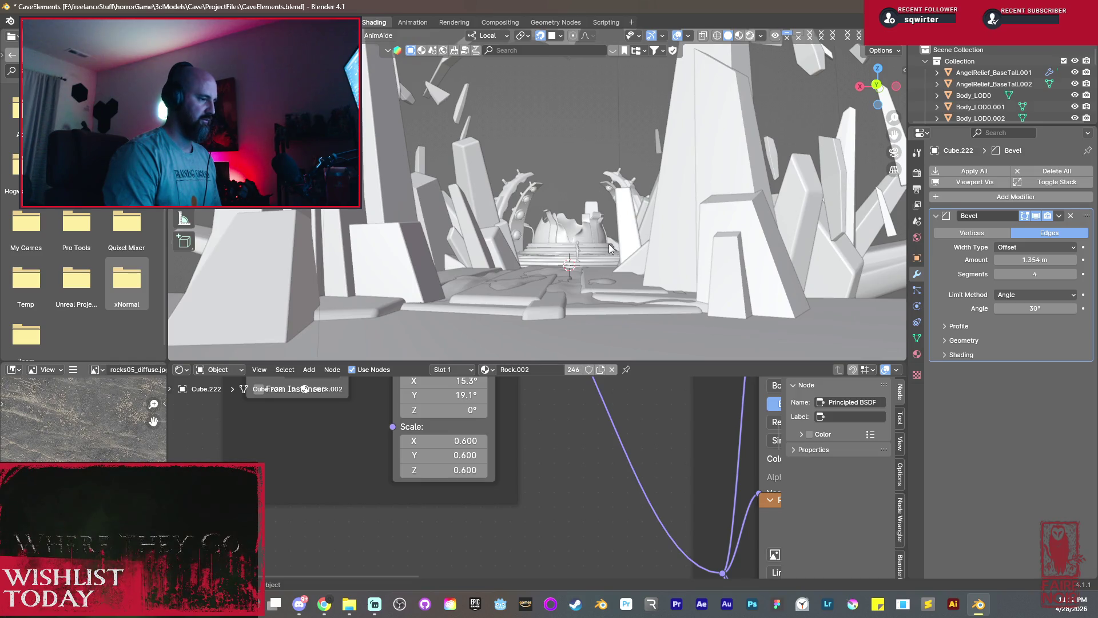
Switch to rendered shading and walk forward toward the domed centerpiece.
key("z")
scroll(589, 249, "up", 2)
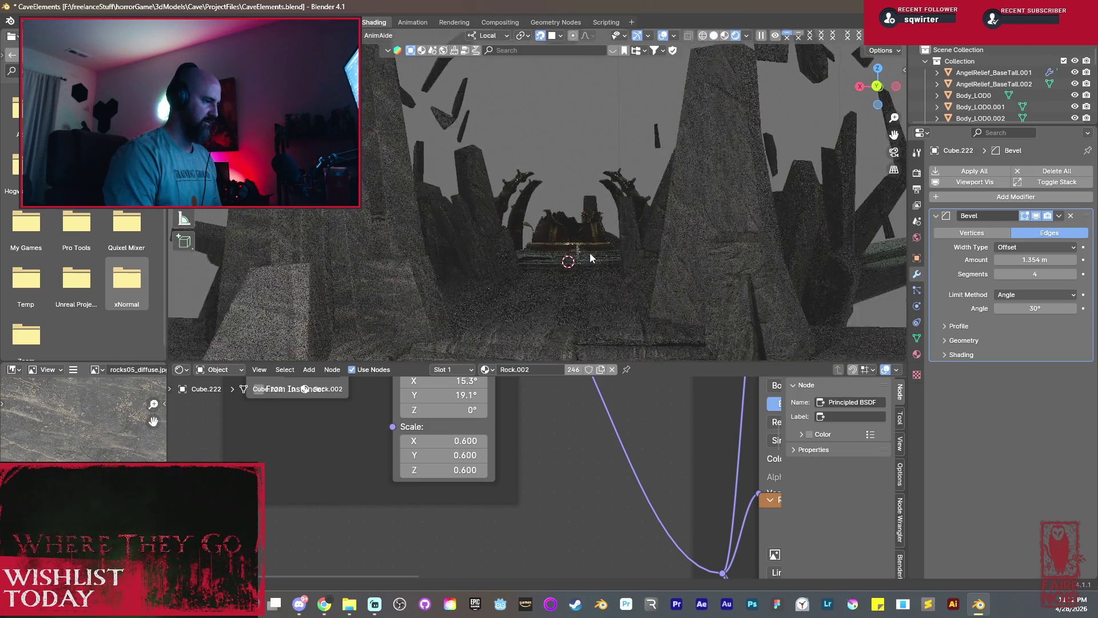
key("shift+grave")
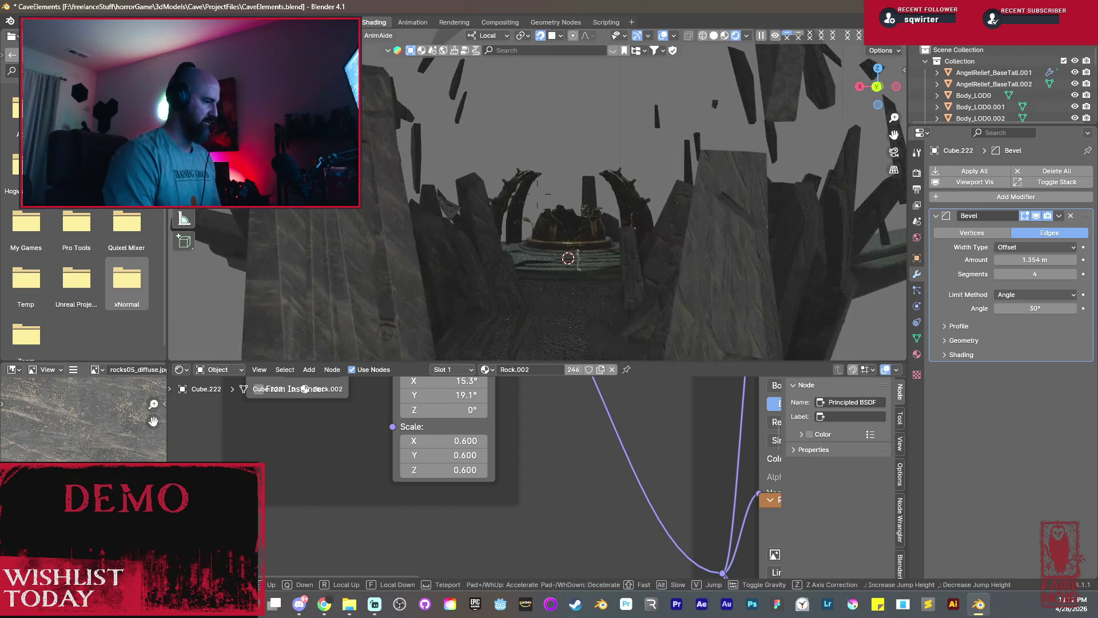
key("w")
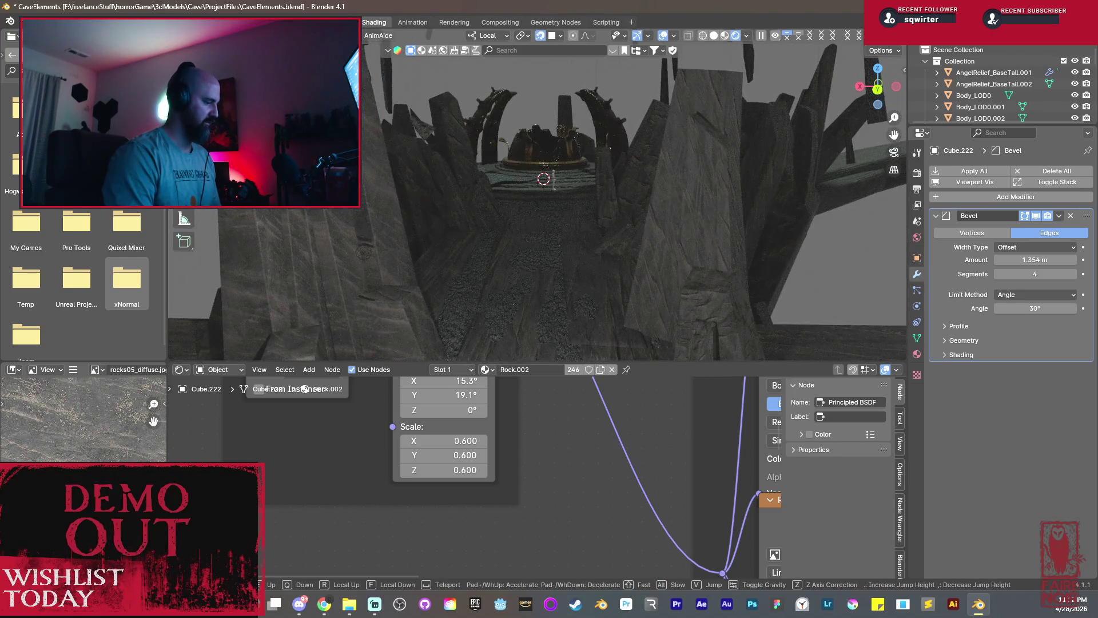
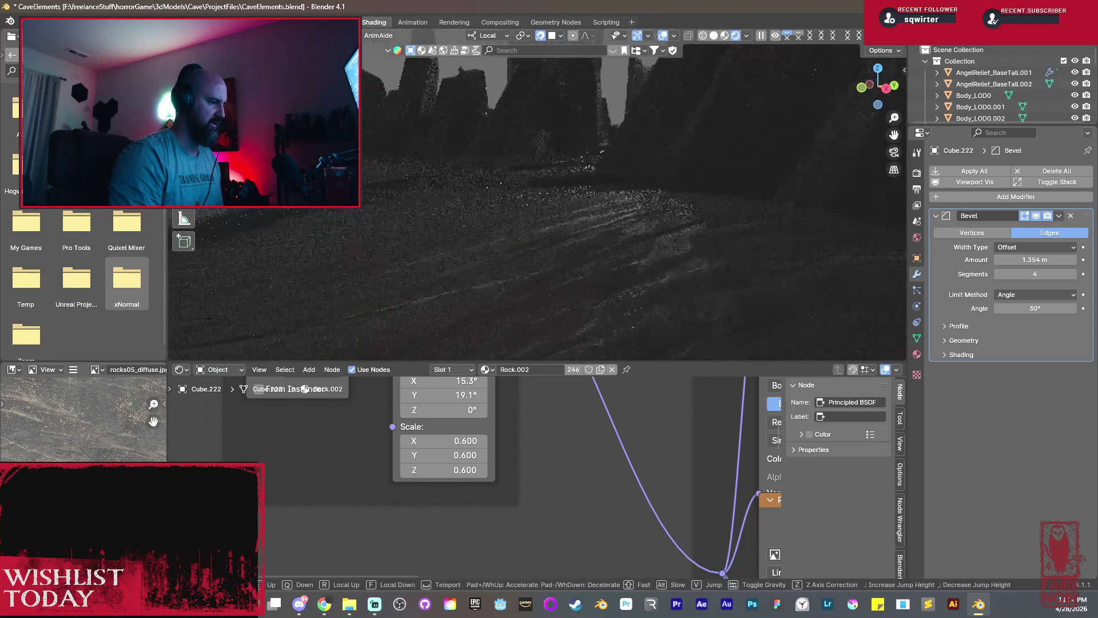
Select the RockPlatform ground mesh in solid shading and enter vertex editing.
key("s")
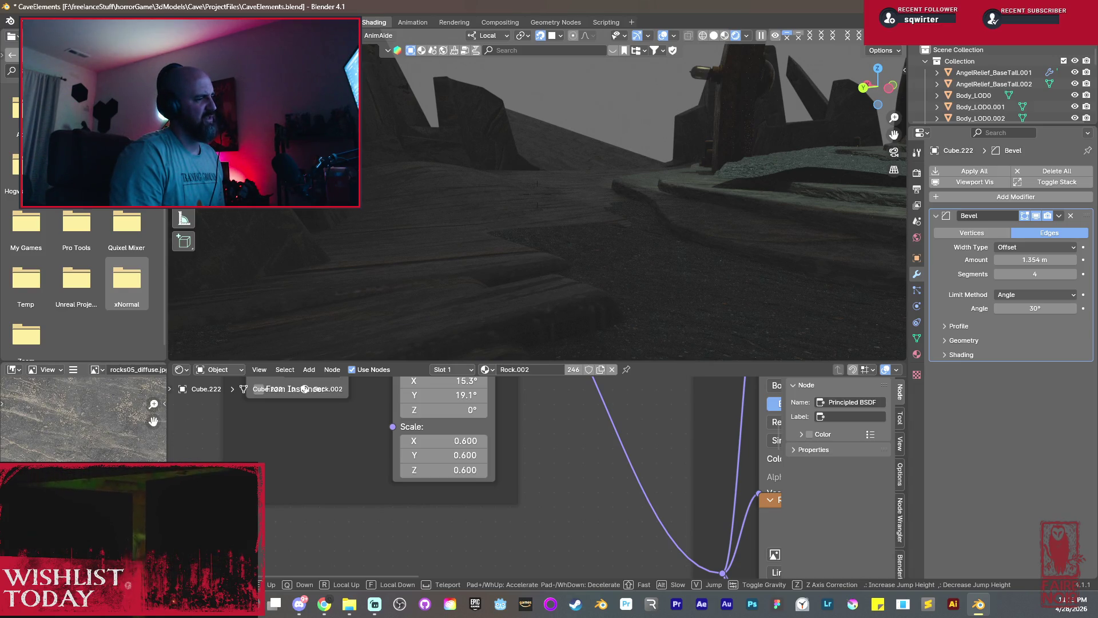
left_click(713, 37)
mouse_move(585, 171)
middle_mouse_down()
mouse_move(459, 211)
mouse_move(714, 141)
middle_mouse_up()
left_click(520, 214)
key("Tab")
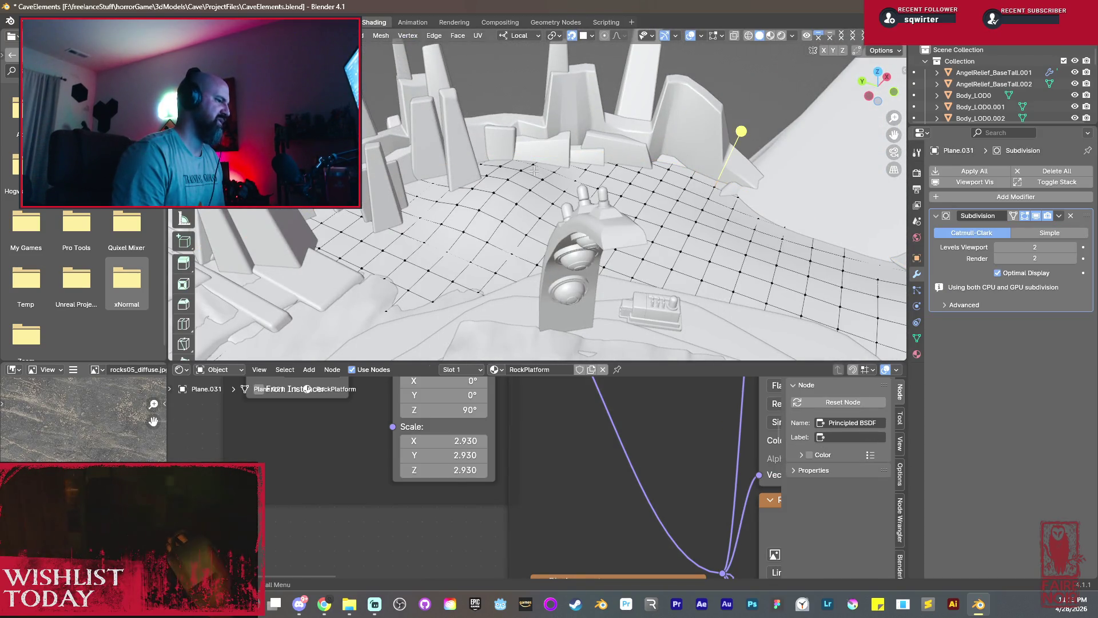
scroll(531, 181, "up", 3)
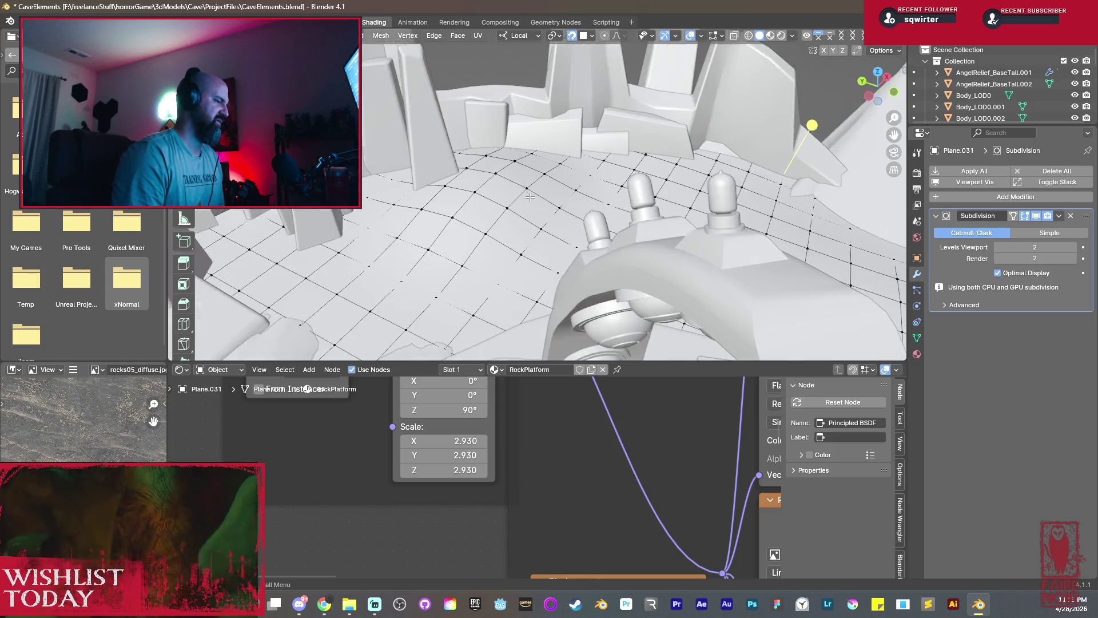
middle_click_drag(534, 204, 668, 216)
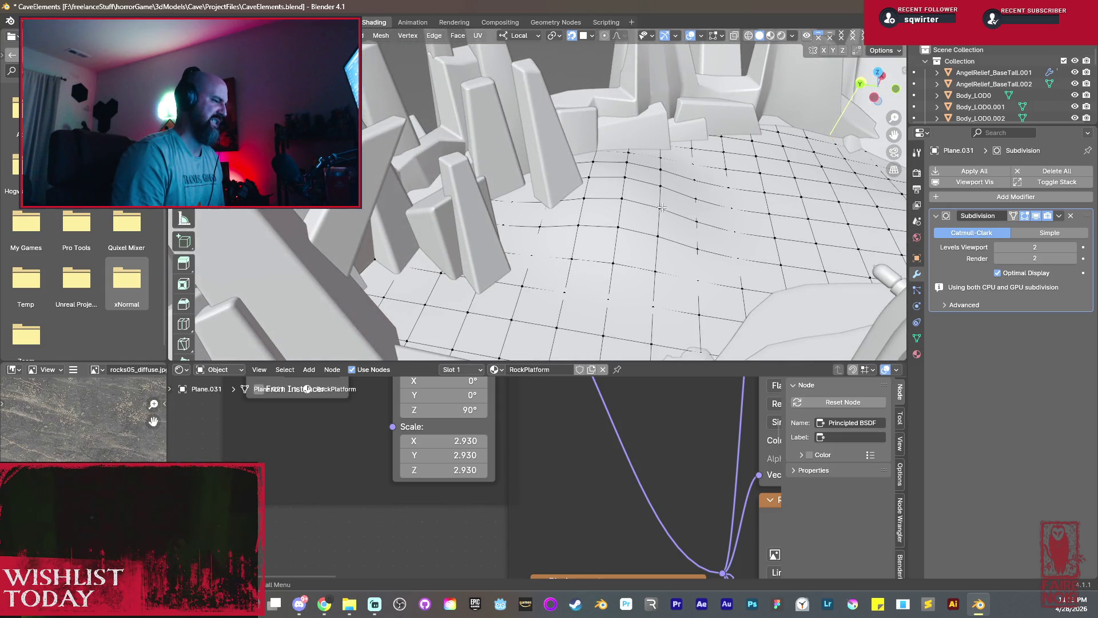
scroll(660, 190, "down", 5)
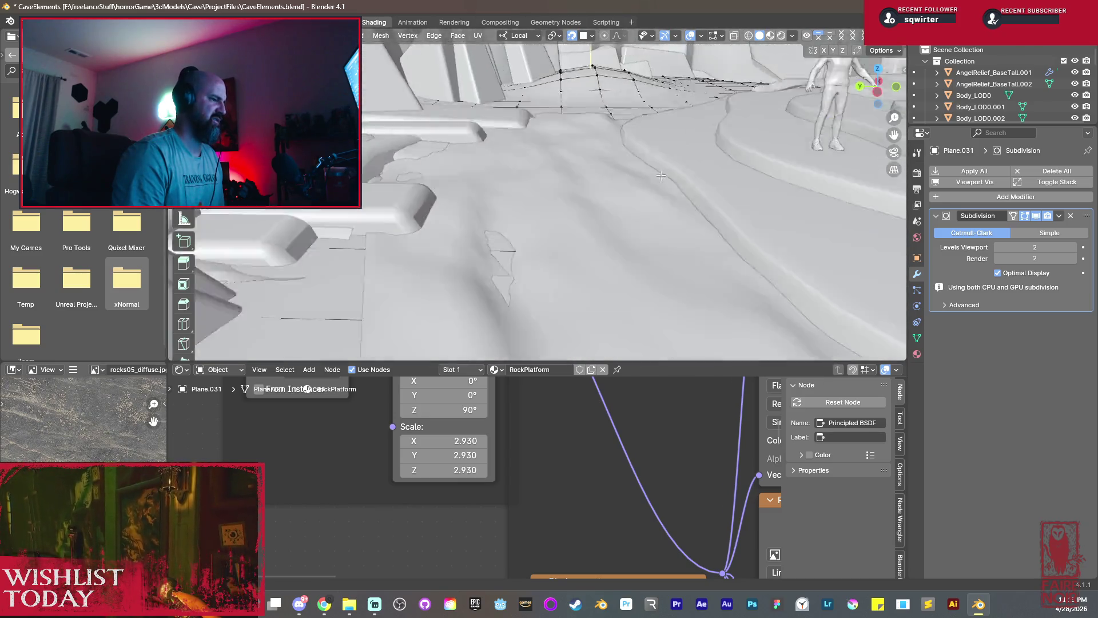
scroll(661, 175, "up", 5)
scroll(601, 189, "up", 3)
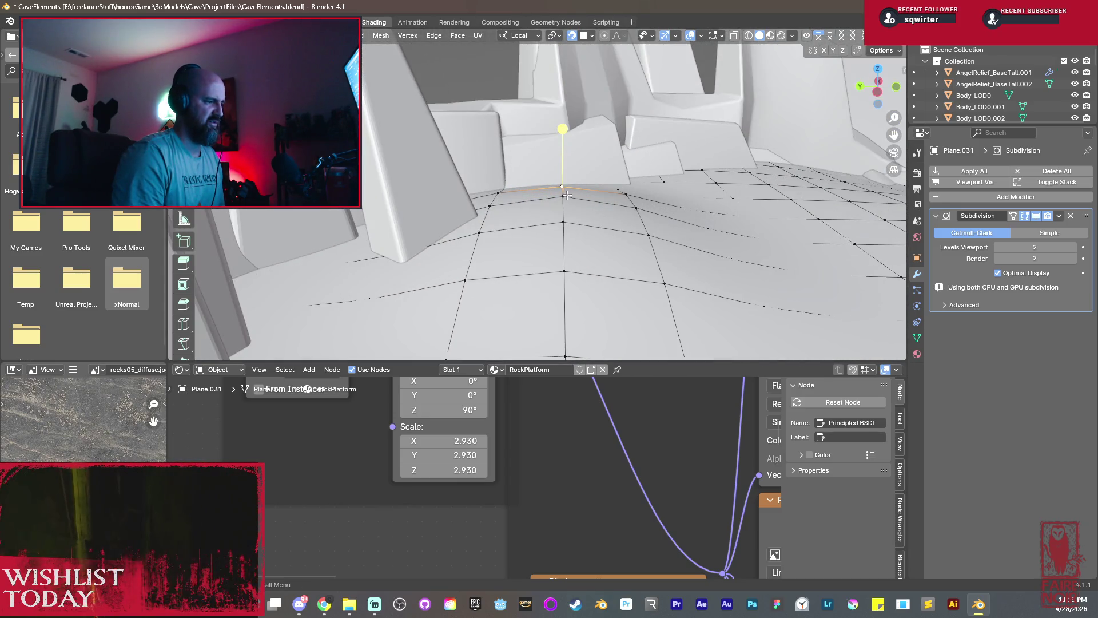
Raise the selected vertex straight up along Z and rotate the selection into a bump.
key("g")
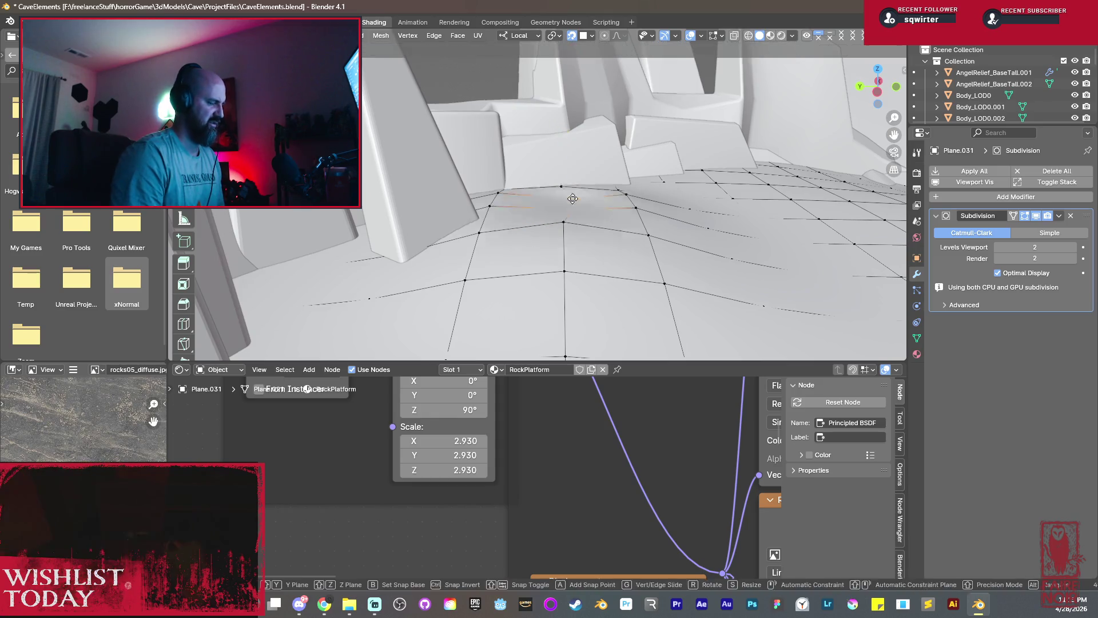
key("Escape")
key("g")
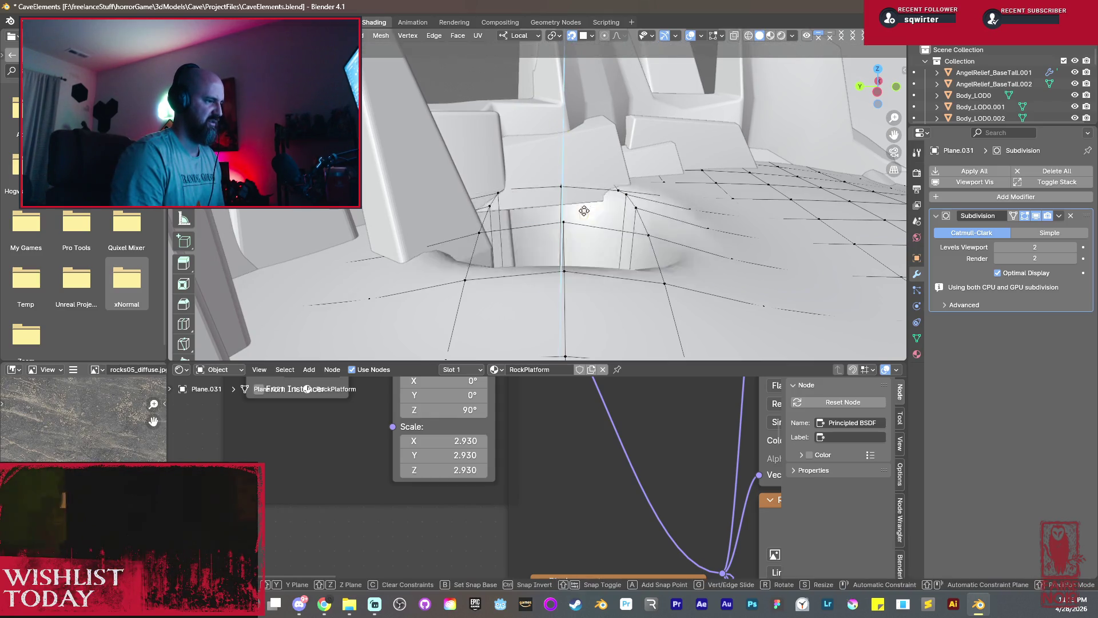
key("Escape")
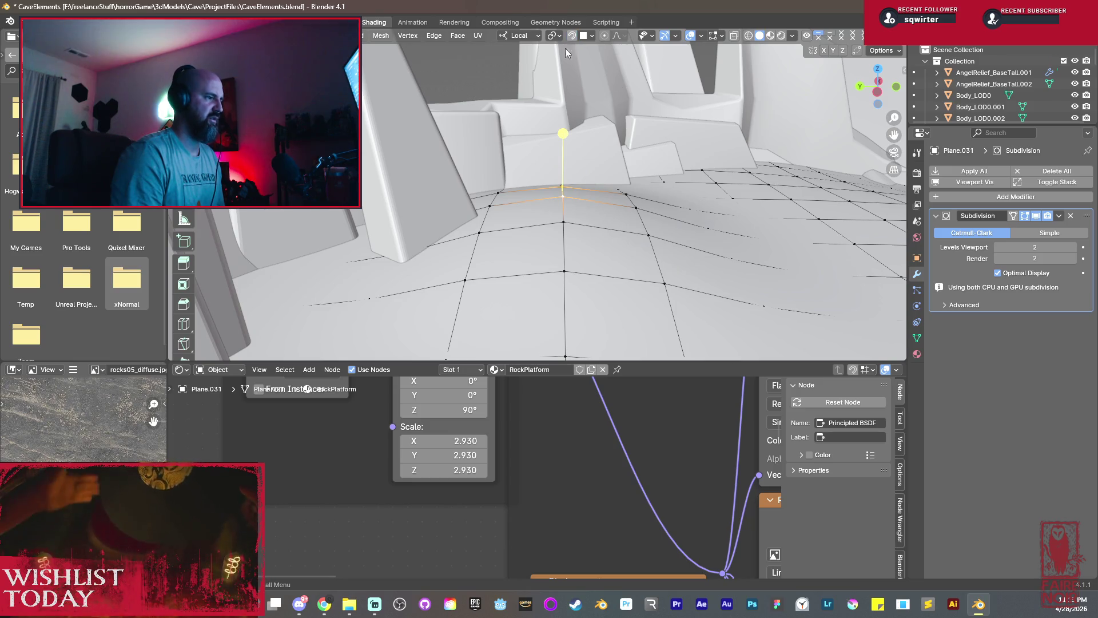
key("g")
key("z")
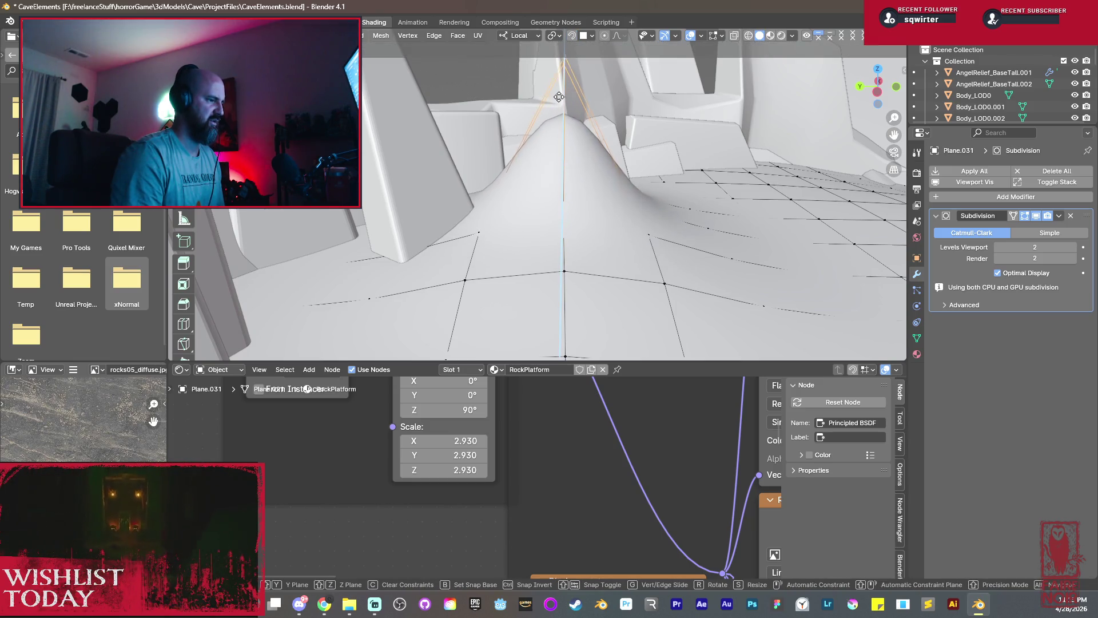
left_click(559, 97)
middle_click_drag(559, 98, 571, 264)
key("g")
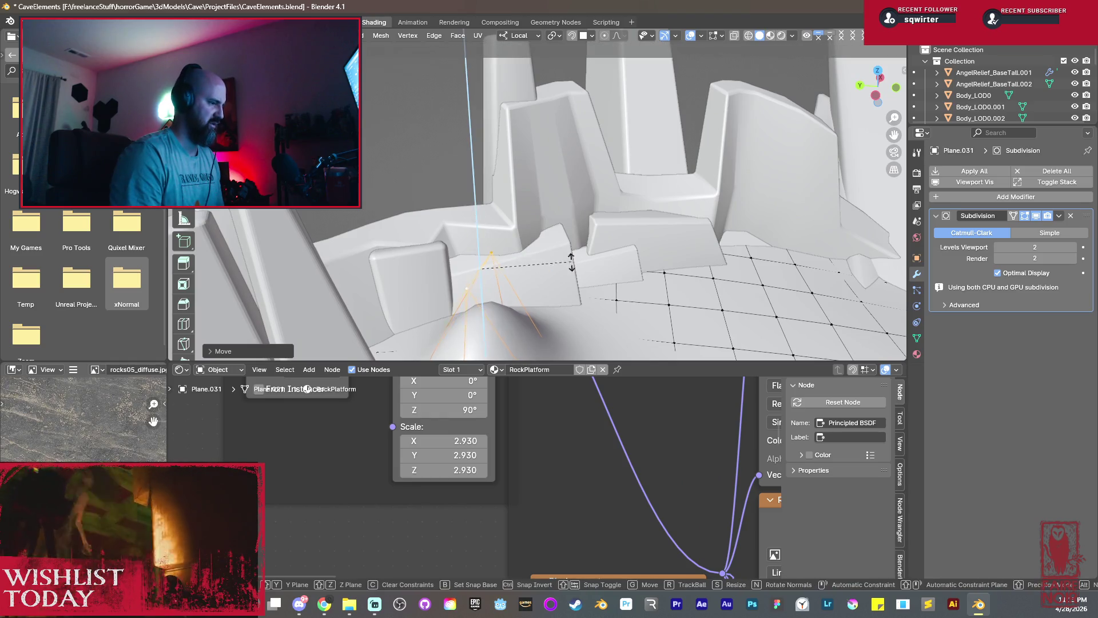
key("r")
left_click(516, 331)
Reposition the bump's vertices using see-through wireframe, then return the platform to object mode.
mouse_move(516, 330)
middle_mouse_down()
mouse_move(616, 252)
mouse_move(685, 263)
middle_mouse_up()
key("shift+z")
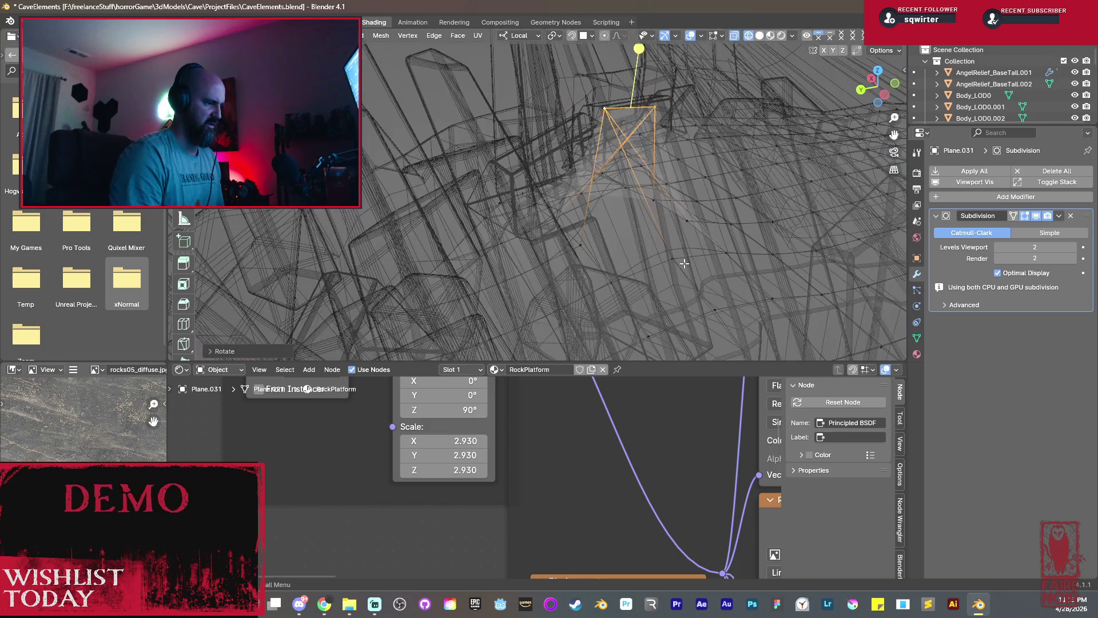
key("g")
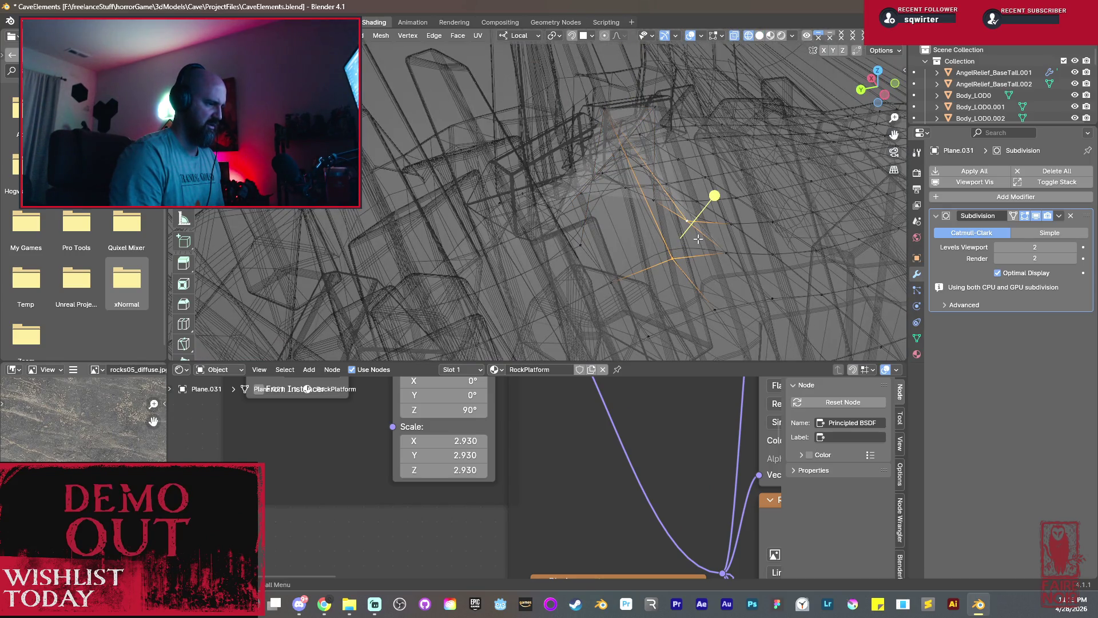
key("g")
left_click(665, 229)
key("shift+z")
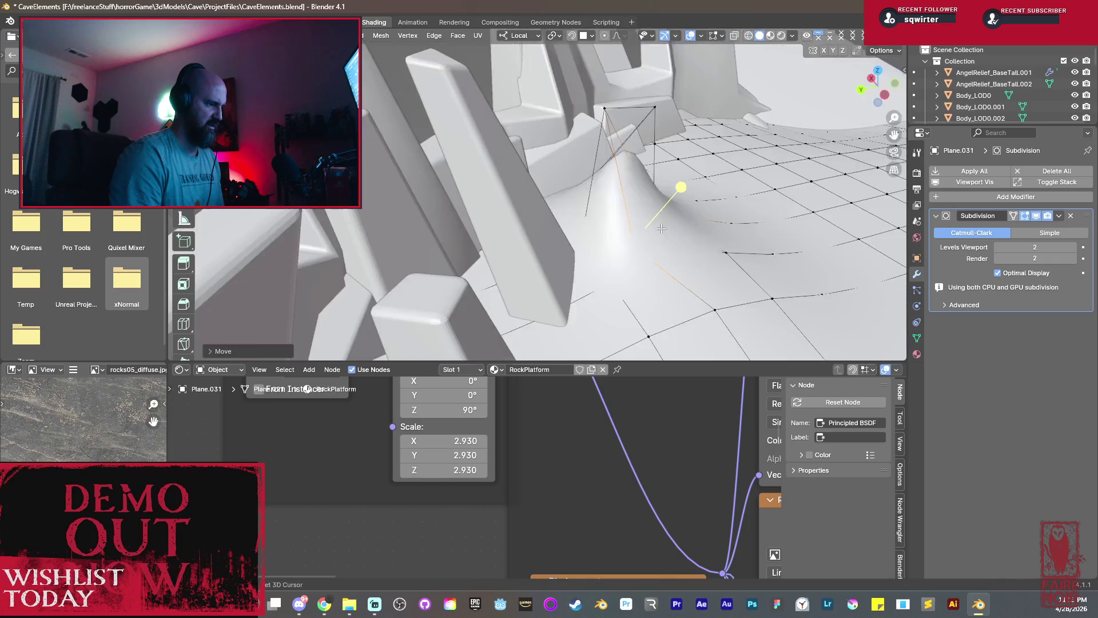
middle_click_drag(665, 230, 610, 127)
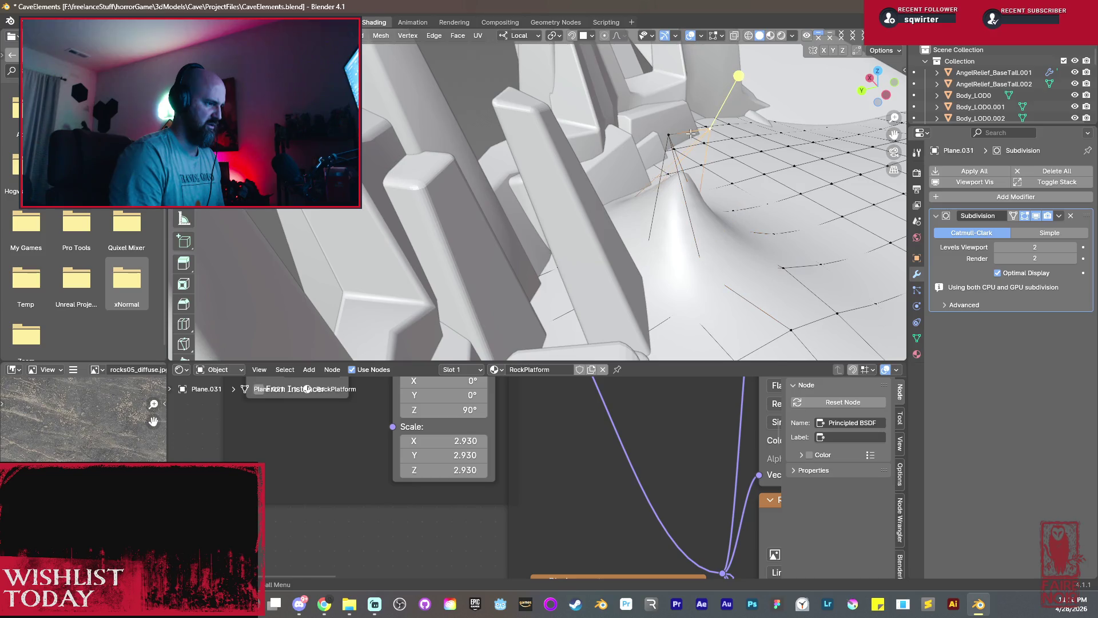
key("g")
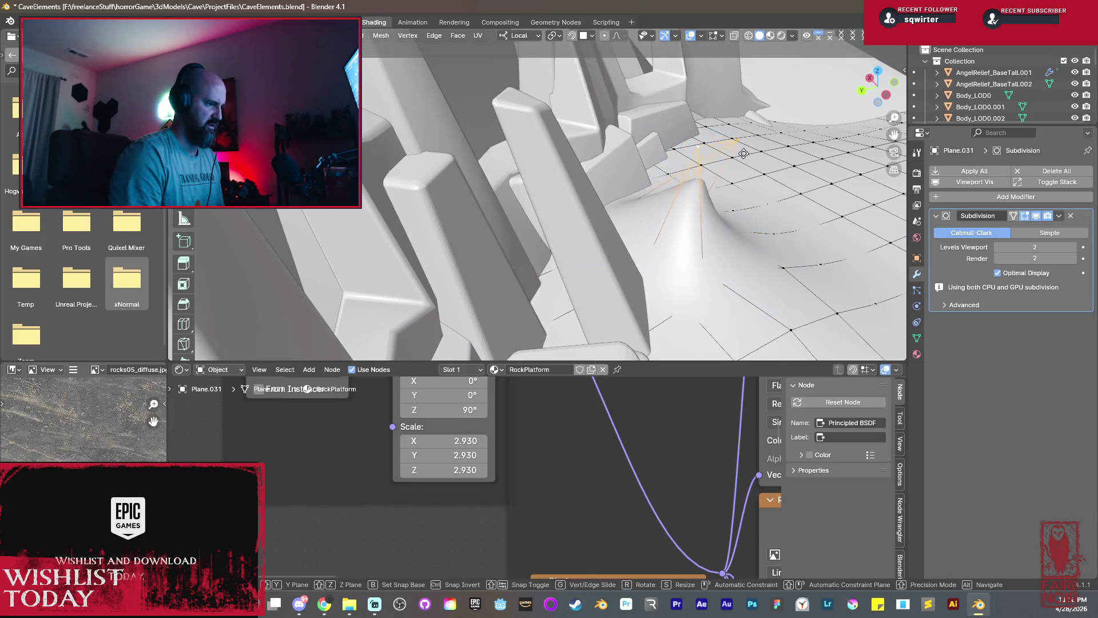
left_click(743, 153)
key("Tab")
mouse_move(728, 224)
middle_mouse_down()
mouse_move(676, 257)
mouse_move(533, 166)
middle_mouse_up()
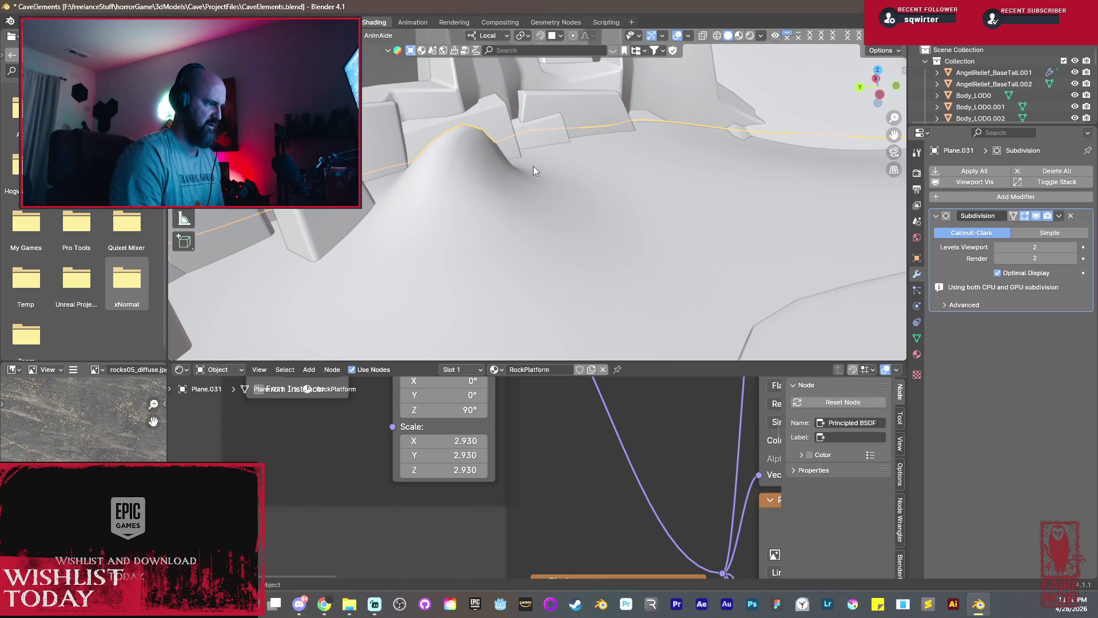
Inspect the bumped platform ridge under rendered shading and select the Plane.032 rock object.
left_click(749, 38)
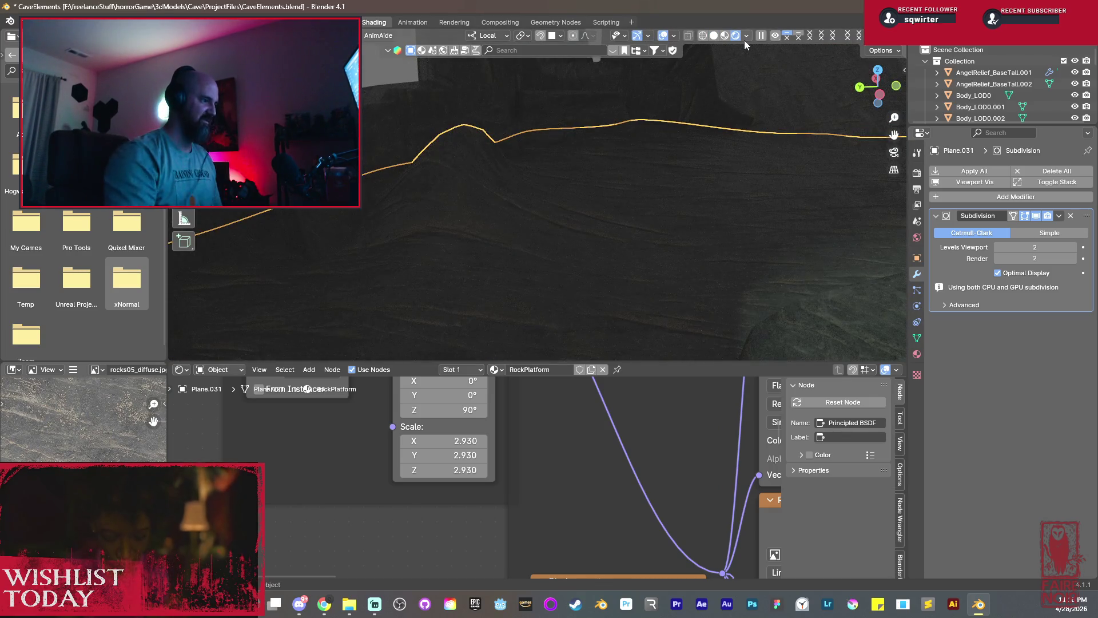
mouse_move(663, 87)
middle_mouse_down()
mouse_move(537, 180)
mouse_move(553, 176)
middle_mouse_up()
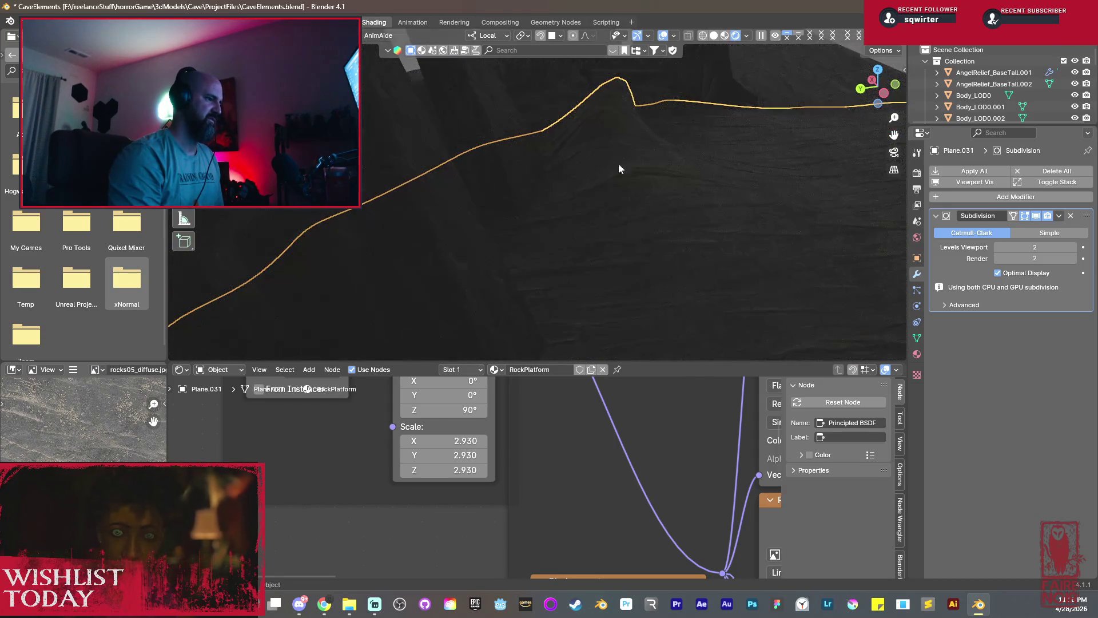
mouse_move(619, 163)
middle_mouse_down()
mouse_move(689, 140)
mouse_move(607, 203)
mouse_move(410, 196)
mouse_move(570, 199)
mouse_move(419, 175)
mouse_move(611, 131)
middle_mouse_up()
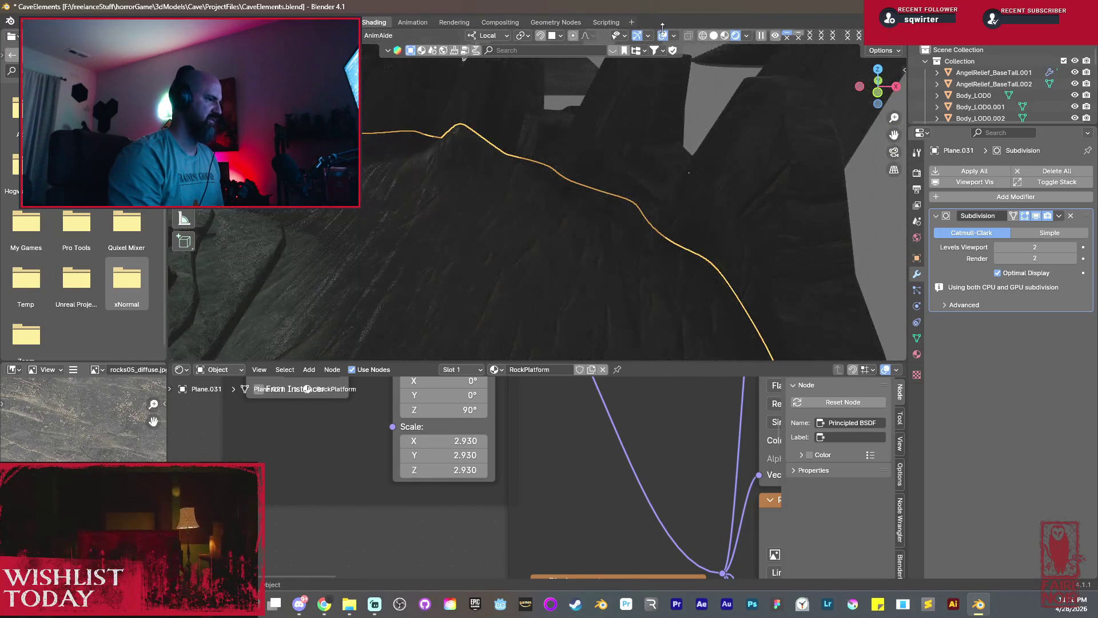
mouse_move(670, 49)
middle_mouse_down()
mouse_move(639, 228)
mouse_move(611, 198)
mouse_move(581, 238)
mouse_move(510, 224)
mouse_move(574, 172)
mouse_move(623, 198)
middle_mouse_up()
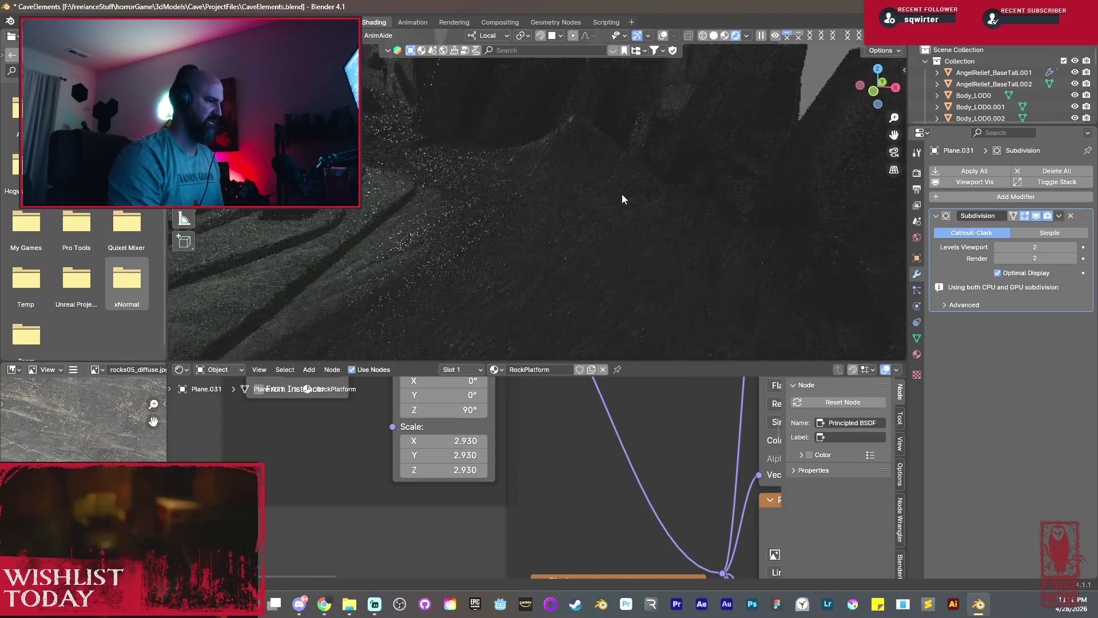
left_click(656, 248)
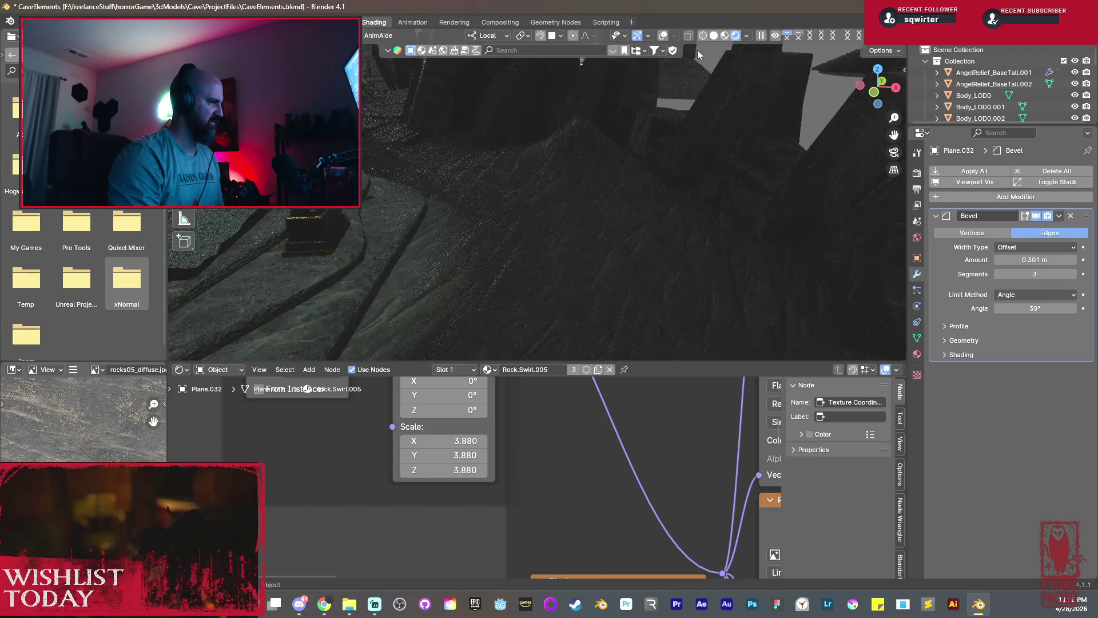
Edit RockPlatform again, raising another vertex along Z and rotating it about the vertical axis.
left_click(661, 250)
key("Tab")
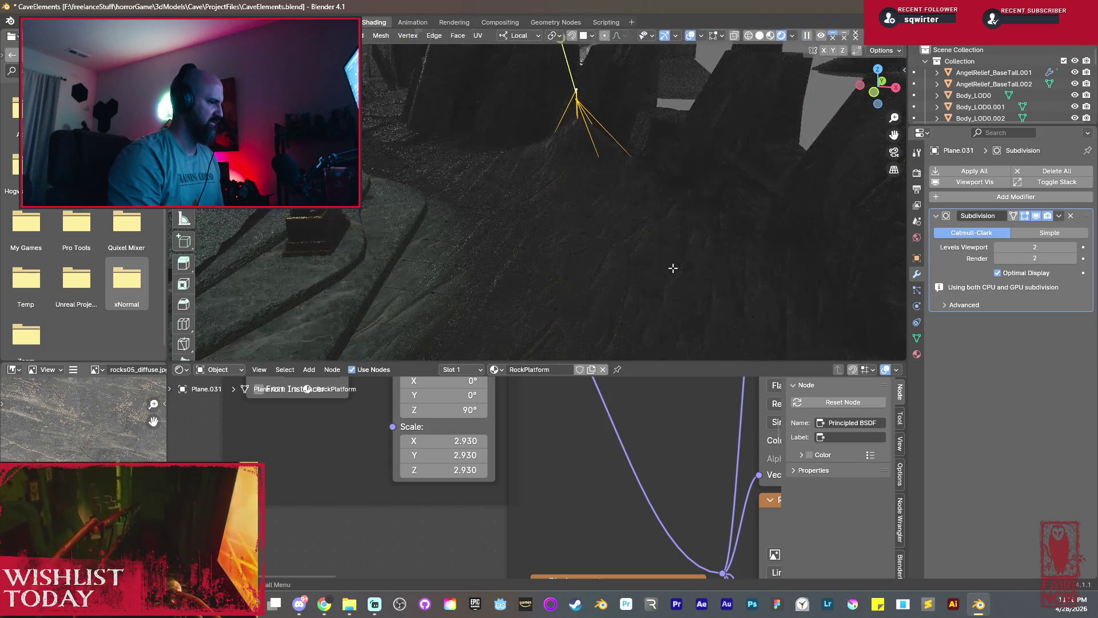
key("g")
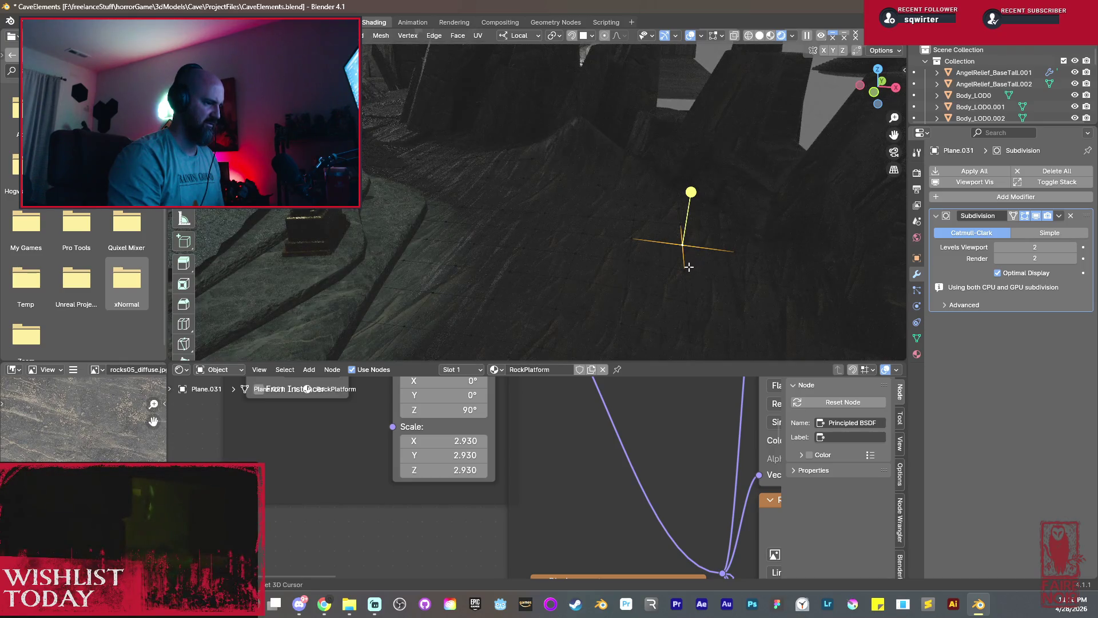
middle_click_drag(692, 268, 664, 243)
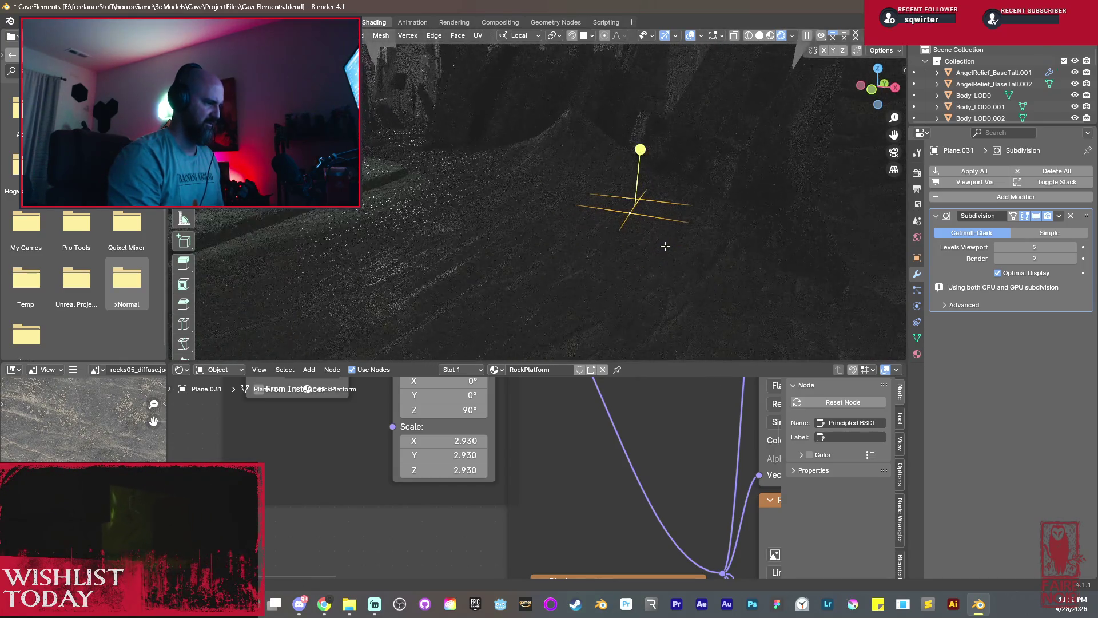
key("g")
key("z")
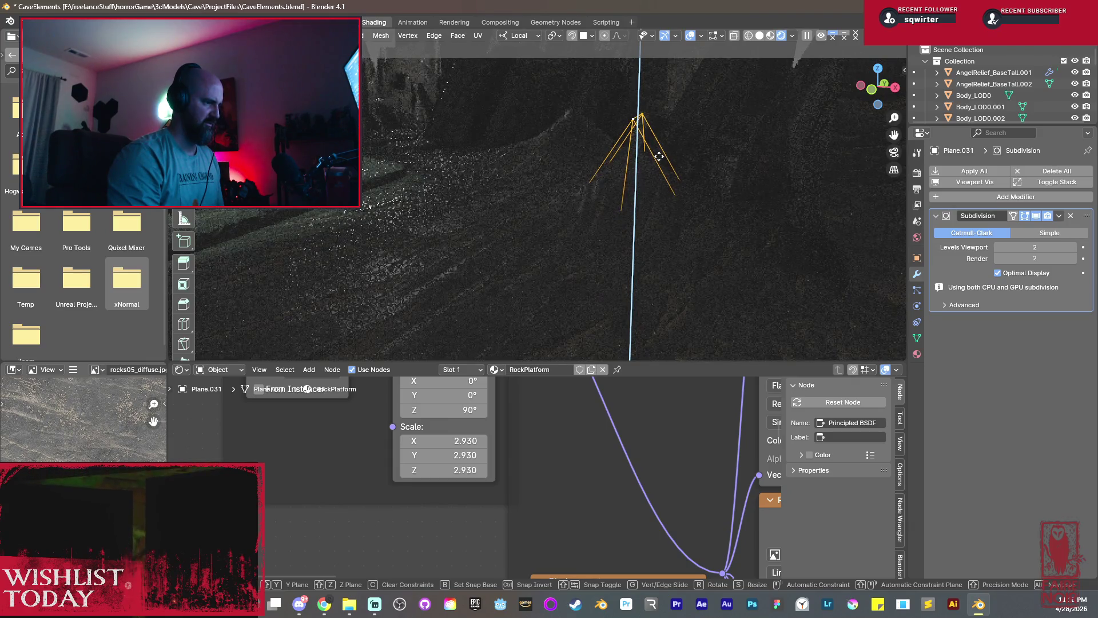
left_click(660, 156)
key("r")
key("z")
left_click(693, 143)
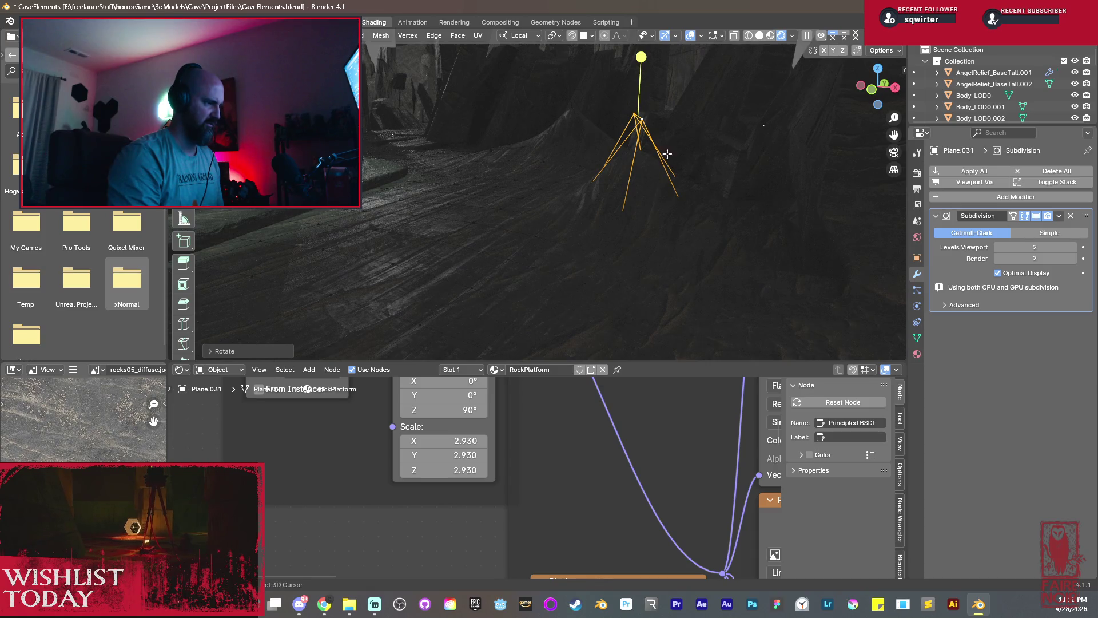
Fine-tune the point in see-through display into a sharp second peak and leave editing.
key("shift+z")
mouse_move(697, 109)
middle_mouse_down()
mouse_move(640, 248)
mouse_move(615, 271)
mouse_move(628, 243)
middle_mouse_up()
key("g")
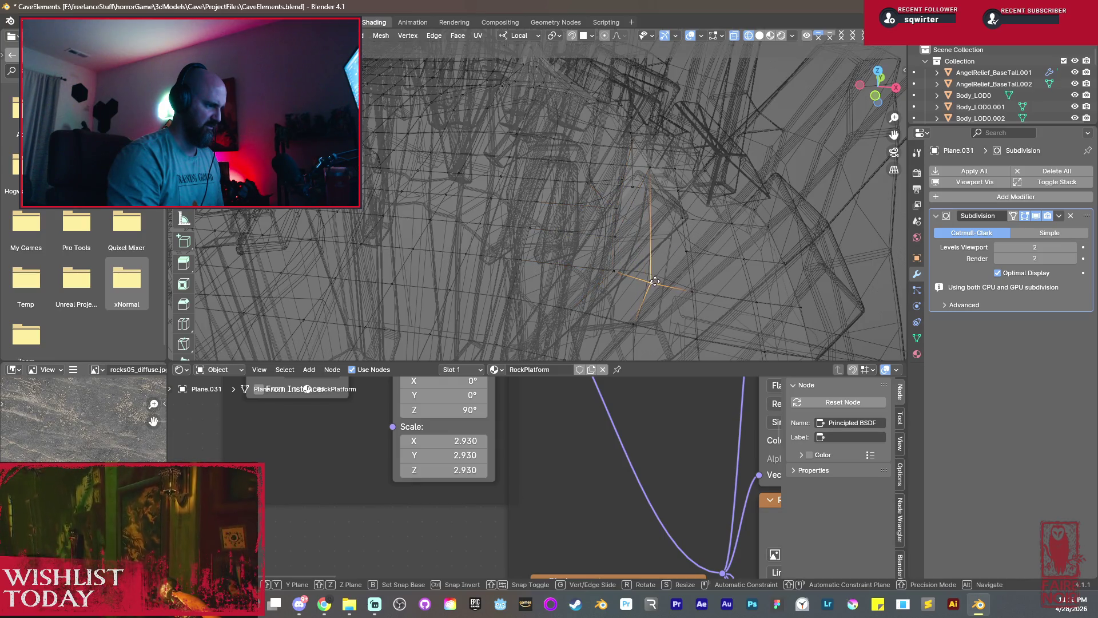
left_click(655, 281)
mouse_move(655, 281)
middle_mouse_down()
mouse_move(623, 233)
mouse_move(666, 270)
mouse_move(672, 254)
mouse_move(646, 215)
middle_mouse_up()
key("g")
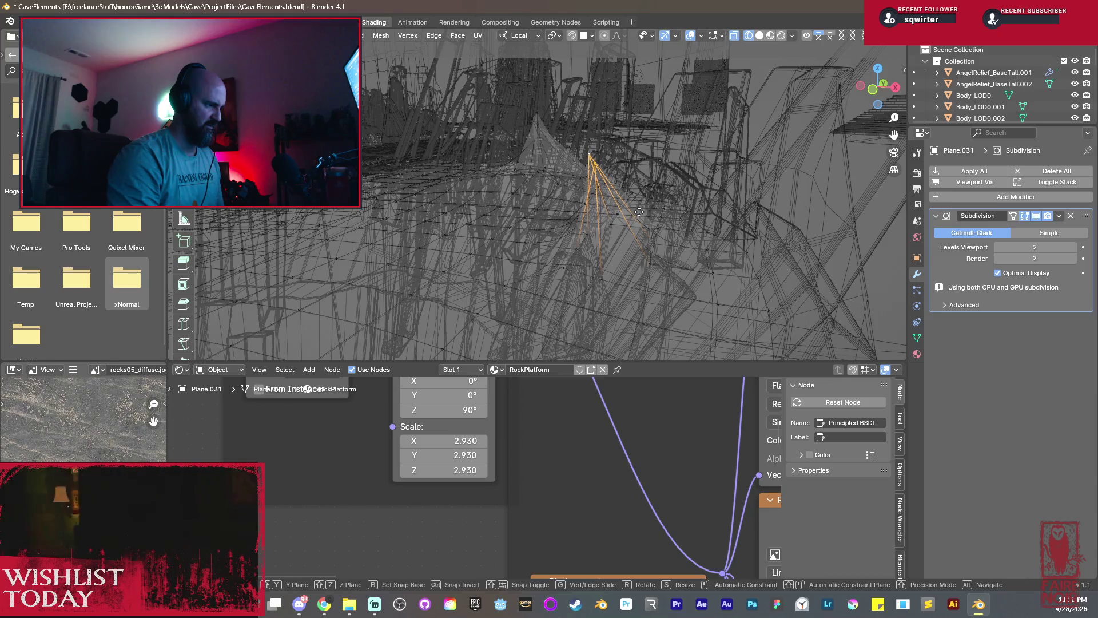
left_click(644, 159)
left_click(650, 121)
key("alt+z")
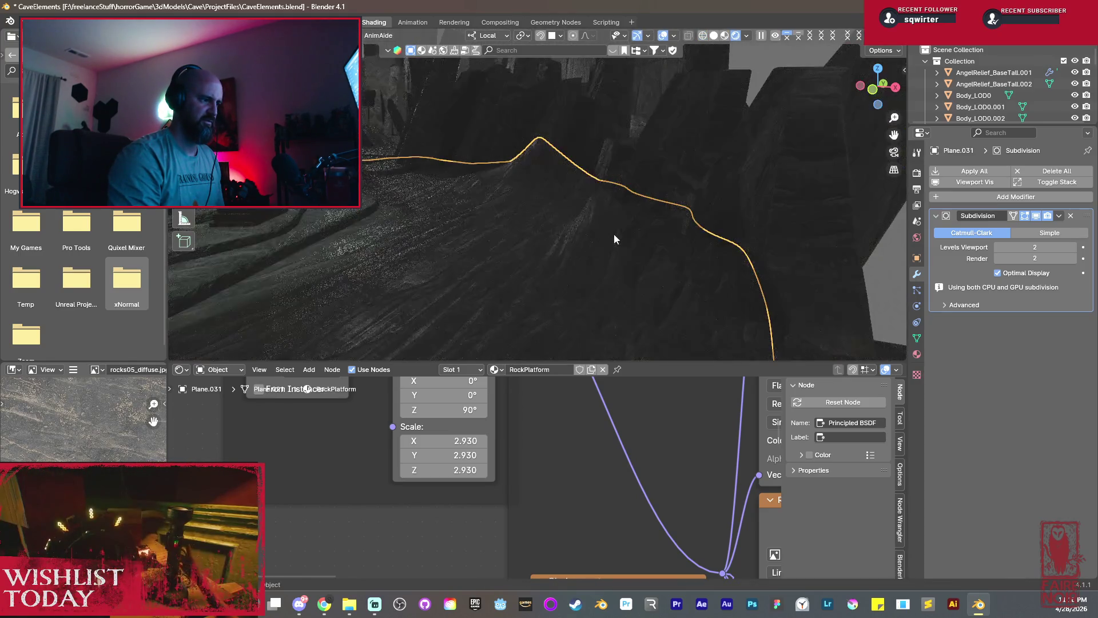
Orbit around the pillars, put the platform back into mesh editing and switch to solid shading.
mouse_move(614, 234)
middle_mouse_down()
mouse_move(671, 239)
mouse_move(712, 218)
mouse_move(743, 221)
mouse_move(659, 99)
middle_mouse_up()
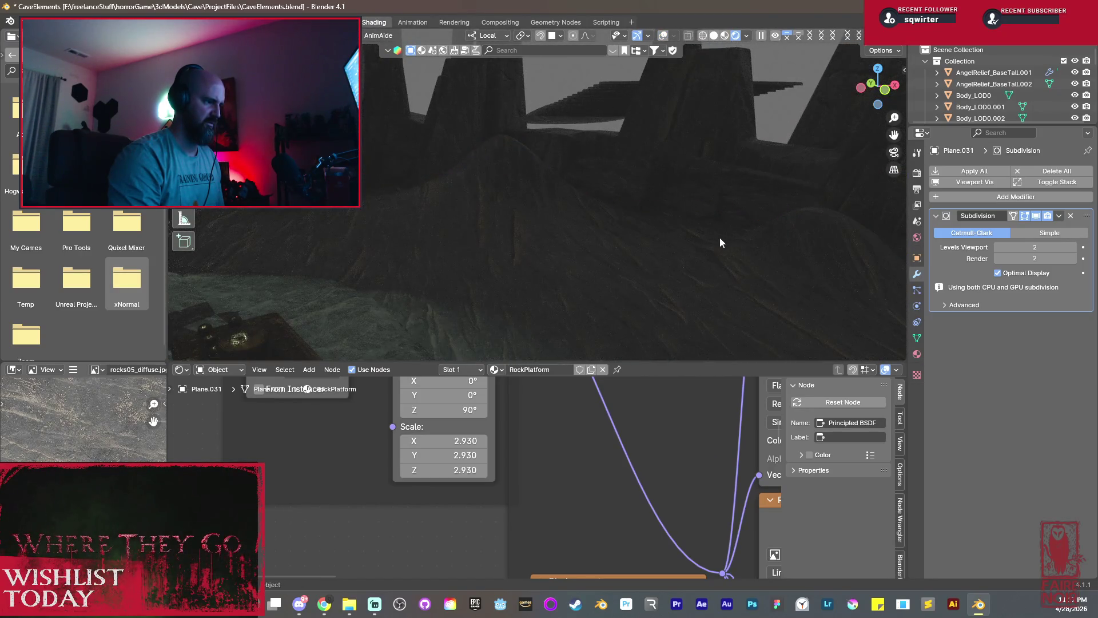
mouse_move(719, 237)
middle_mouse_down()
mouse_move(683, 222)
mouse_move(613, 232)
mouse_move(727, 242)
mouse_move(629, 221)
middle_mouse_up()
scroll(629, 220, "up", 3)
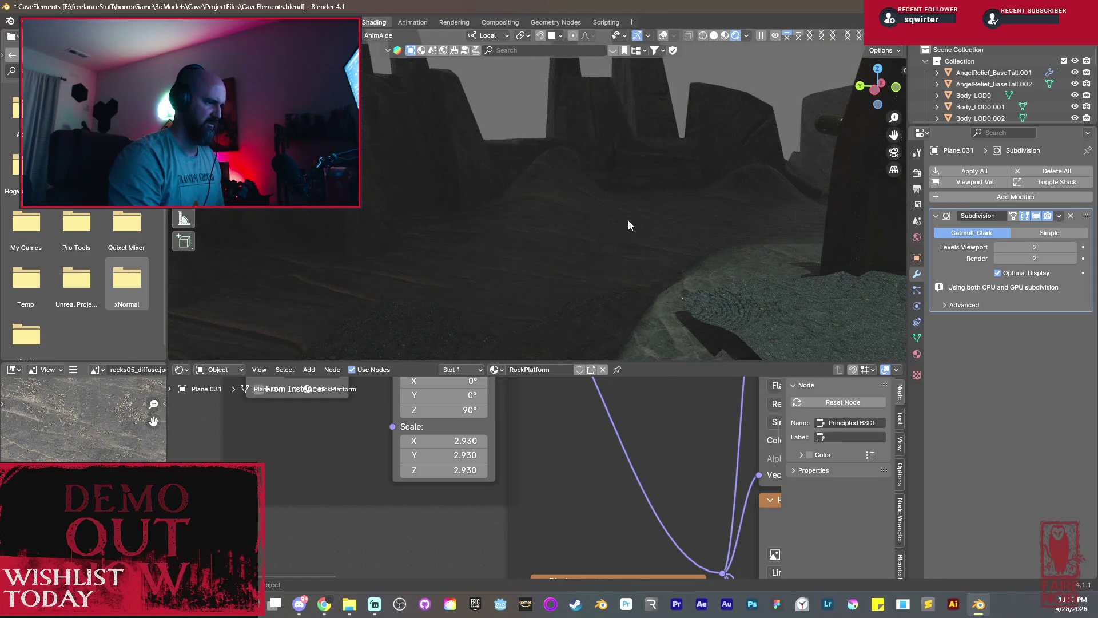
key("Tab")
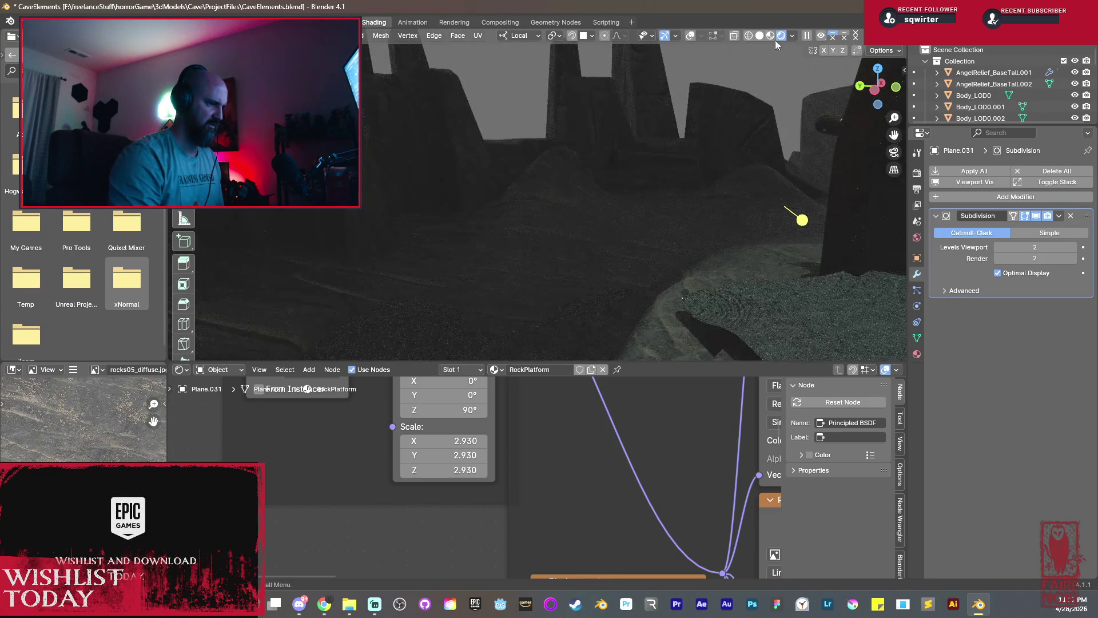
left_click(758, 36)
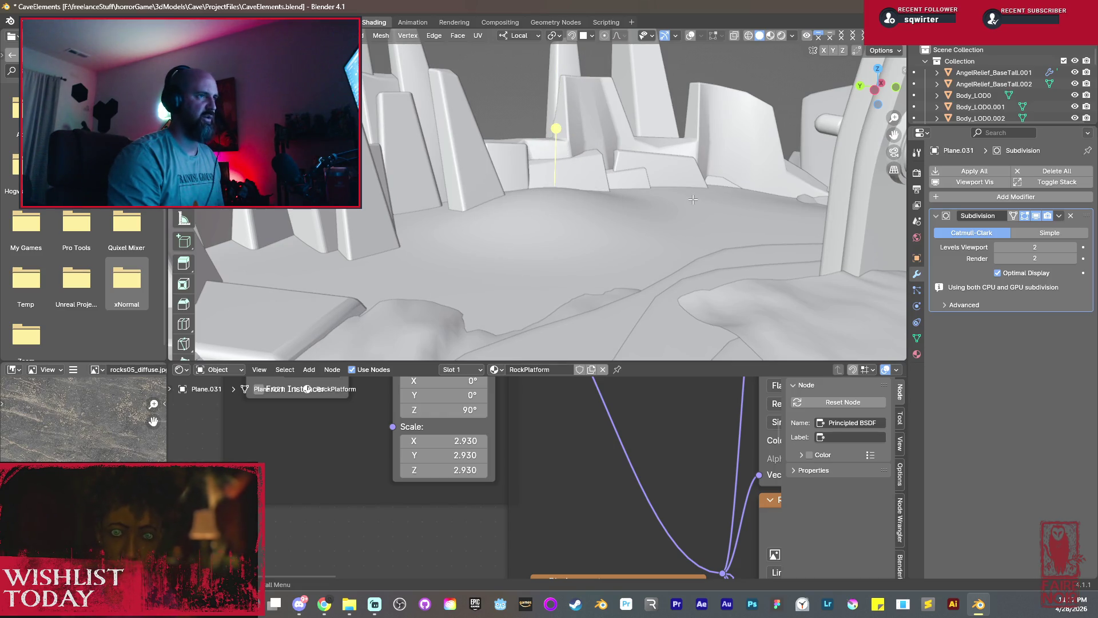
Show the mesh overlays, return to object mode and frame the whole platform among the pillars.
middle_click_drag(693, 199, 672, 203)
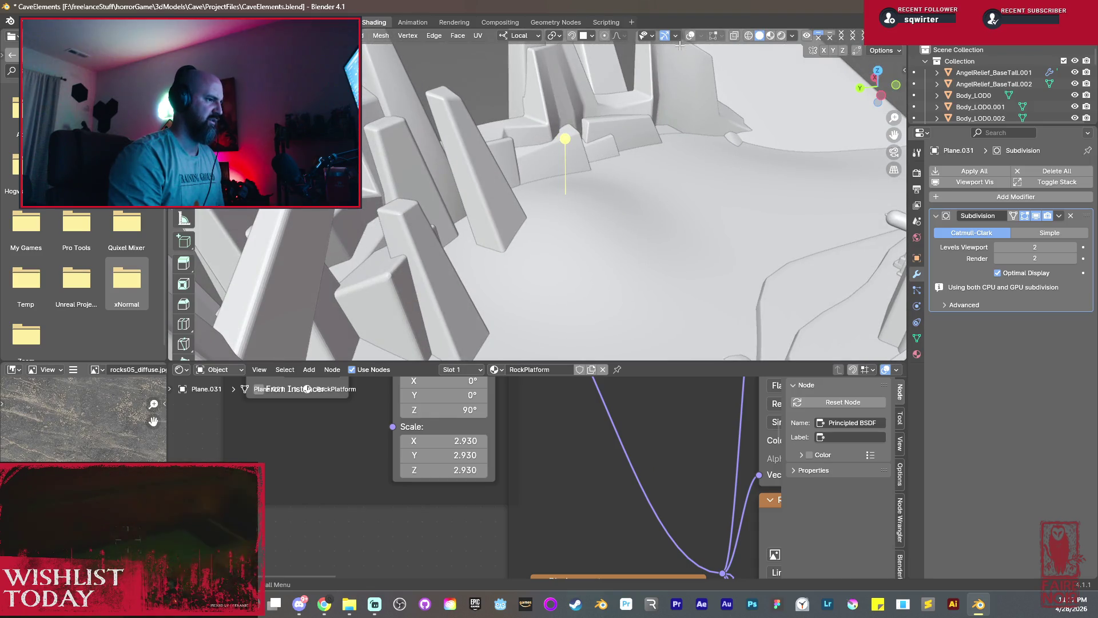
left_click(691, 36)
key("Tab")
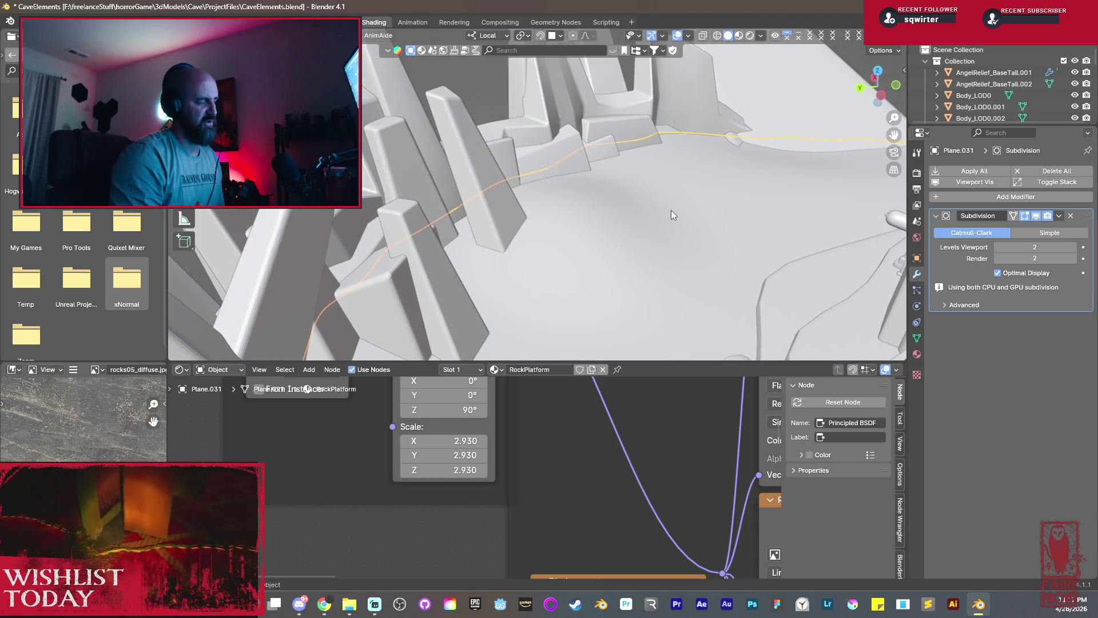
middle_click_drag(677, 236, 593, 307)
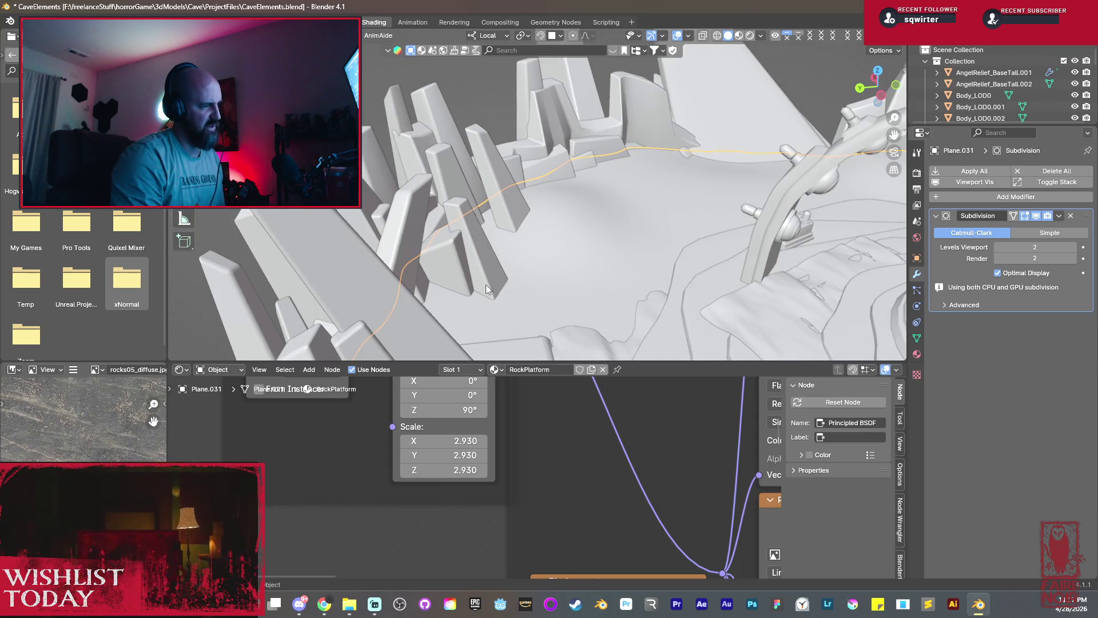
key("KP_Decimal")
scroll(577, 238, "down", 5)
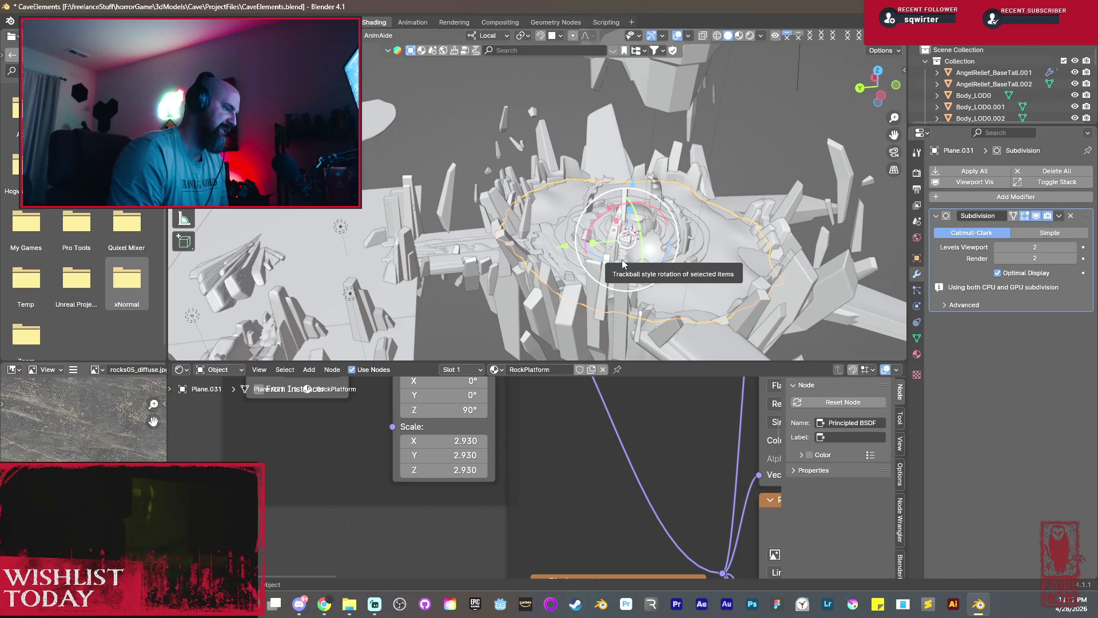
middle_click_drag(688, 300, 604, 286)
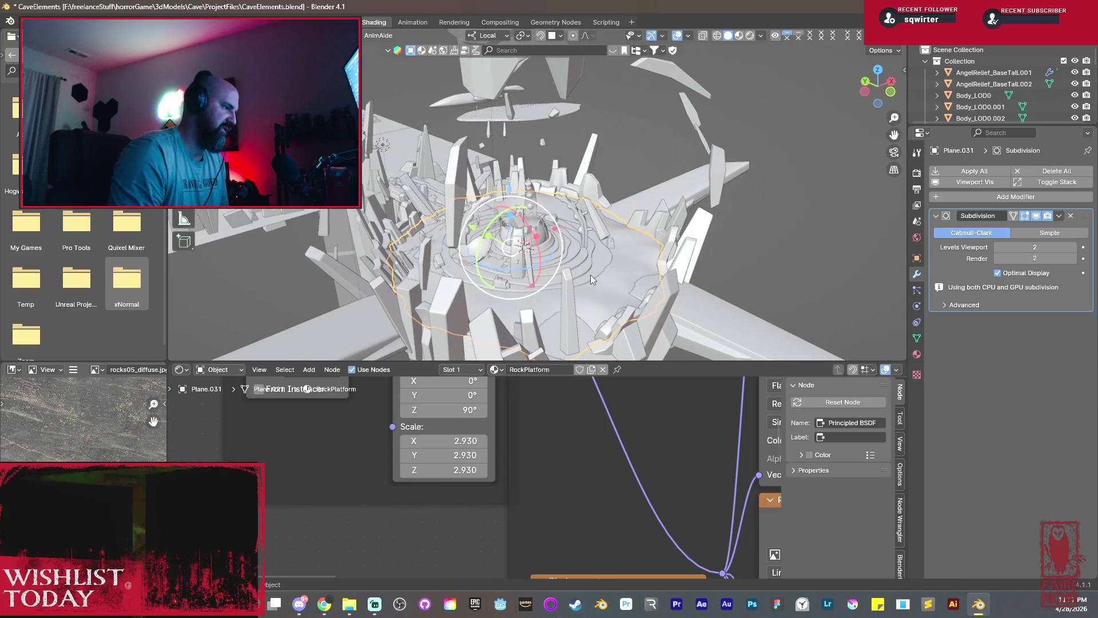
mouse_move(590, 274)
middle_mouse_down()
mouse_move(468, 246)
mouse_move(724, 253)
mouse_move(706, 224)
mouse_move(754, 194)
mouse_move(736, 191)
middle_mouse_up()
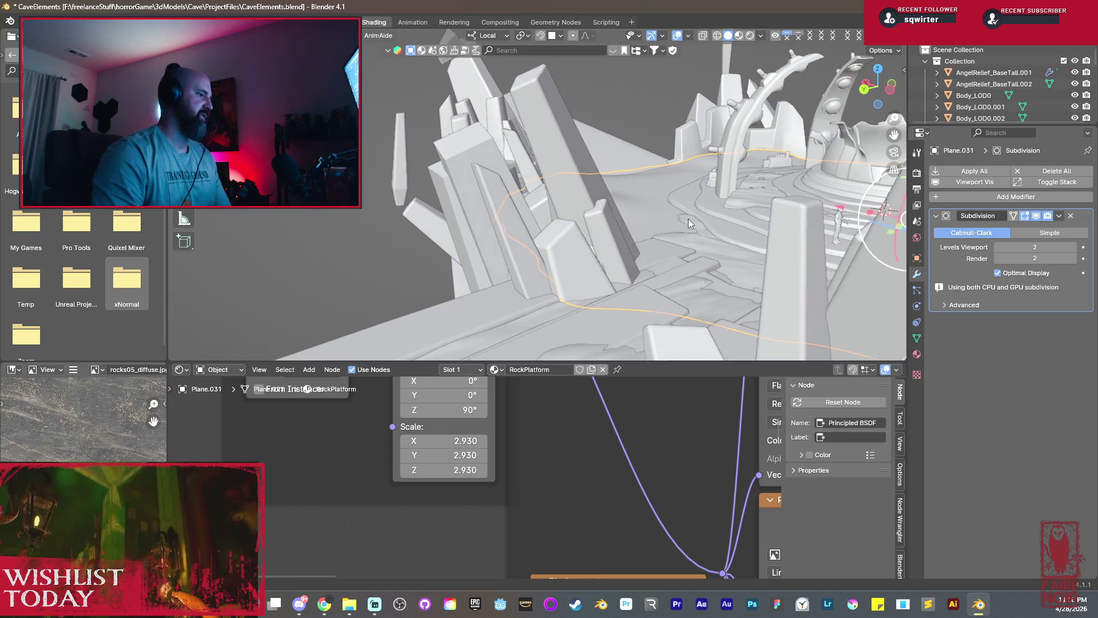
Save the CaveElements file with Ctrl+S after pulling back to view the wider cave.
middle_click_drag(676, 206, 618, 213)
mouse_move(561, 227)
middle_mouse_down()
mouse_move(507, 226)
mouse_move(718, 236)
middle_mouse_up()
scroll(504, 222, "down", 3)
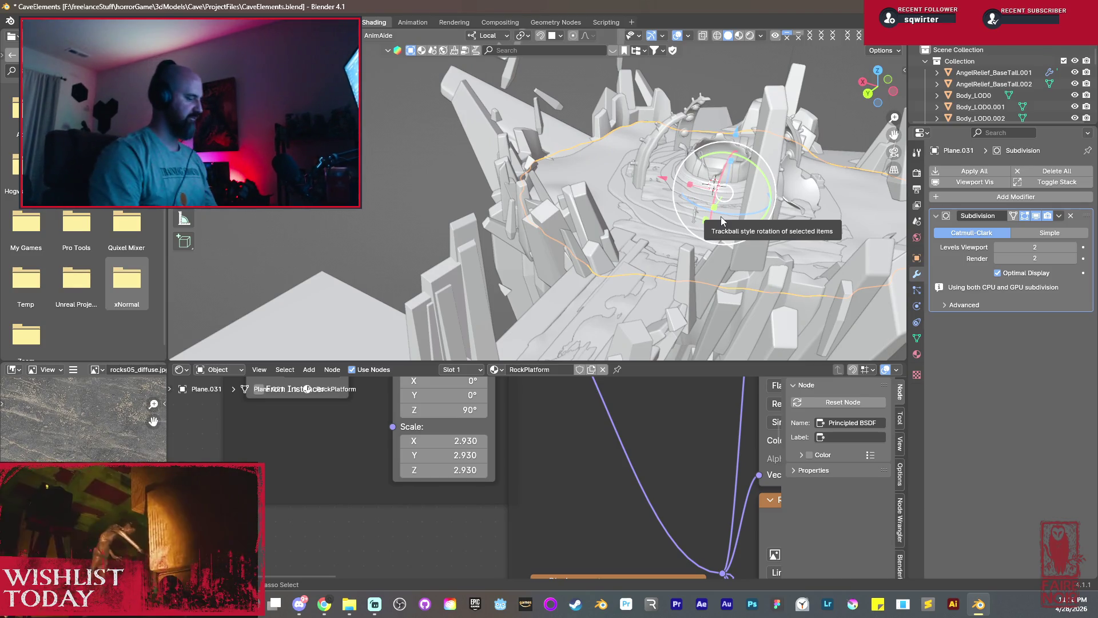
key("ctrl+s")
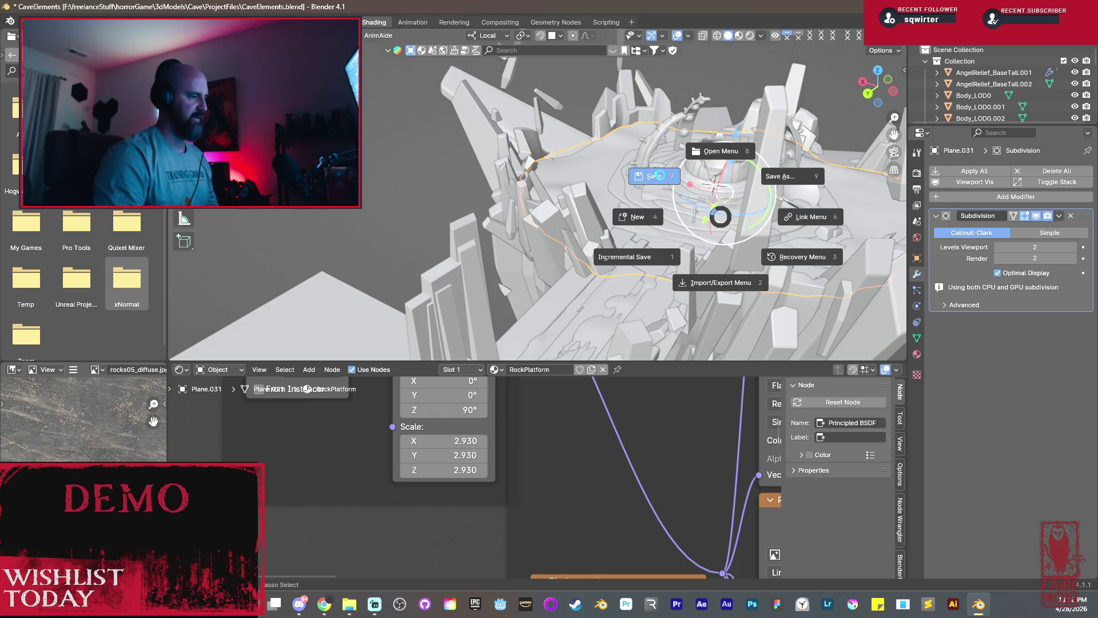
left_click(522, 202)
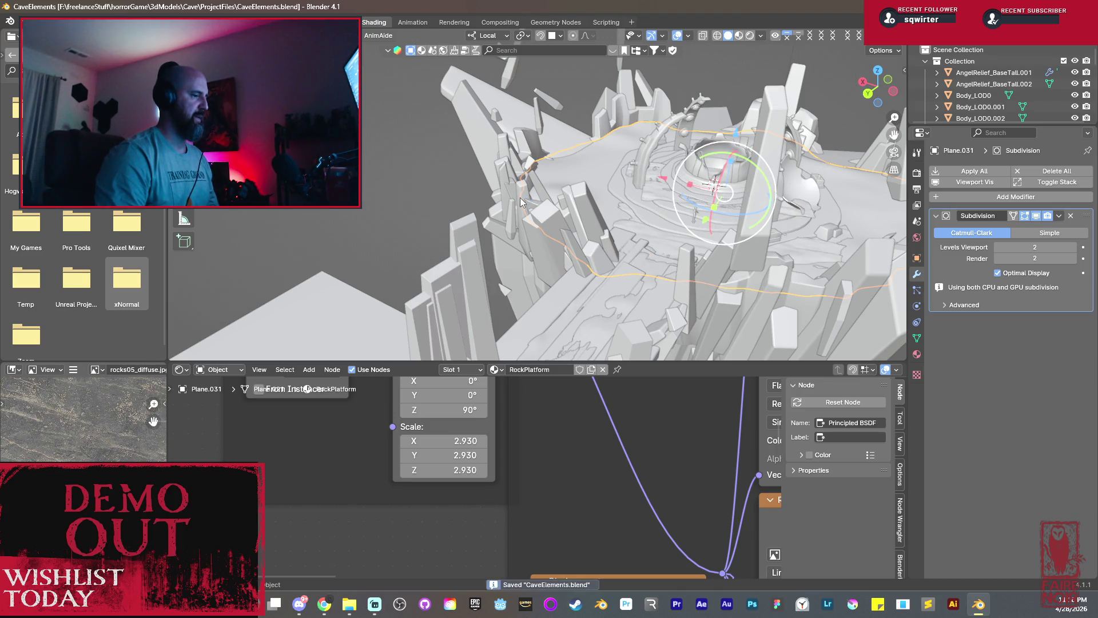
mouse_move(517, 201)
middle_mouse_down()
mouse_move(558, 258)
mouse_move(341, 246)
mouse_move(470, 256)
mouse_move(392, 196)
mouse_move(496, 216)
middle_mouse_up()
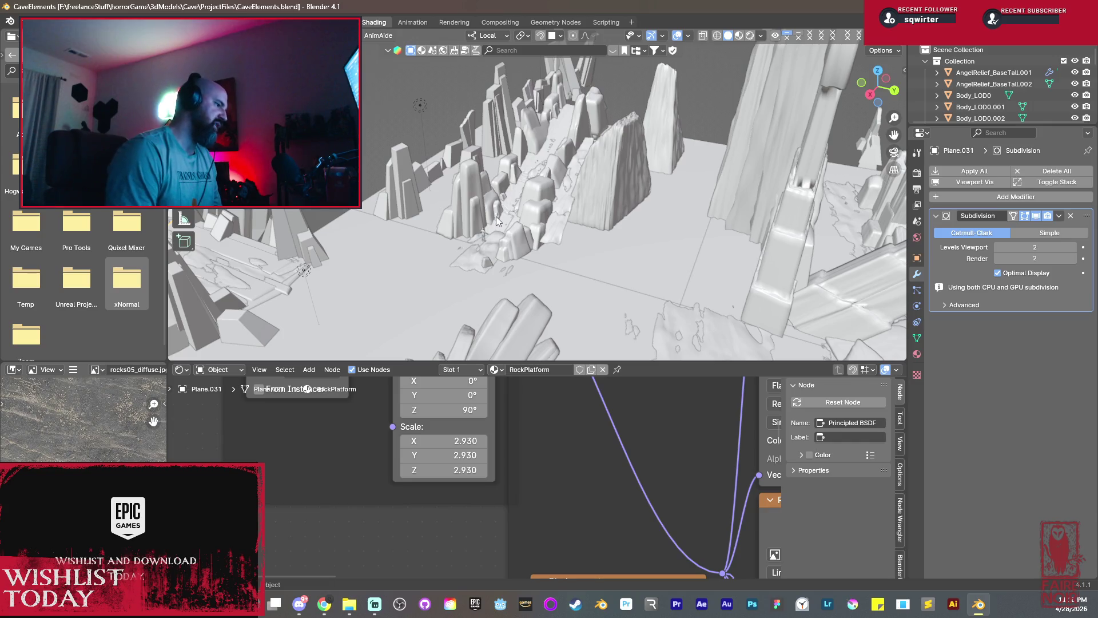
Look over the rock field and crystal cluster, then bring the crystal image results browser forward.
mouse_move(496, 217)
middle_mouse_down()
mouse_move(407, 223)
mouse_move(679, 212)
middle_mouse_up()
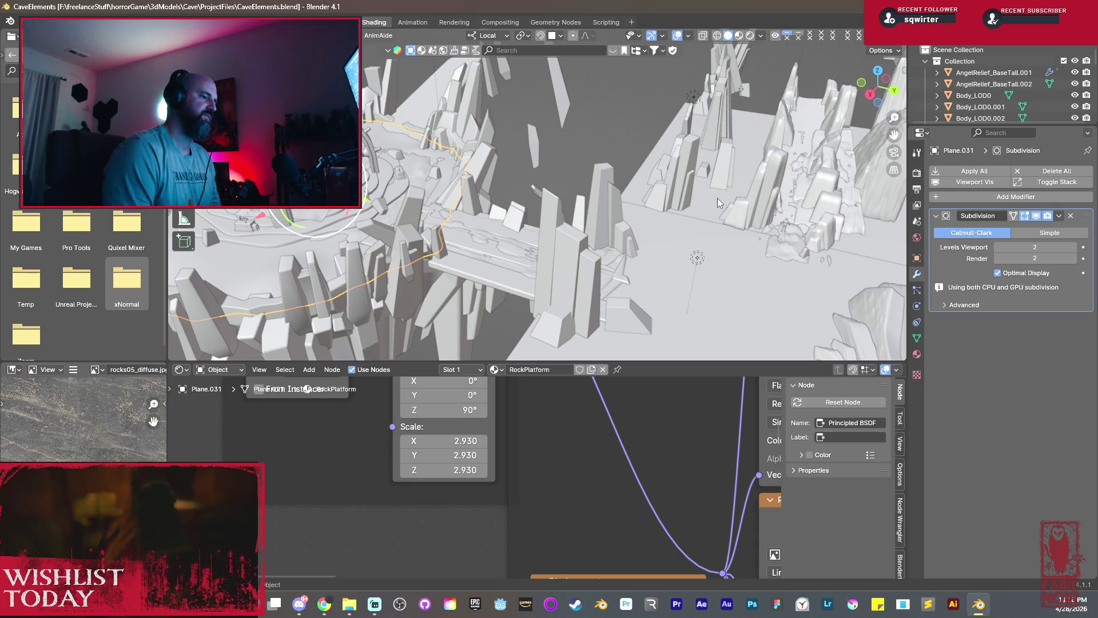
middle_click_drag(747, 231, 615, 183)
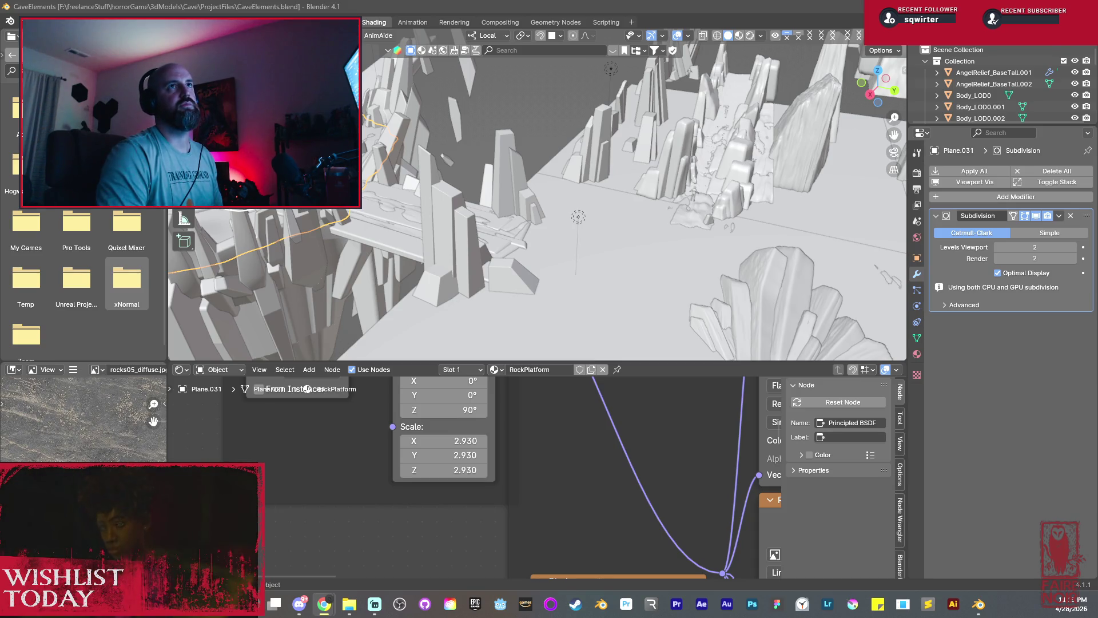
mouse_move(858, 1)
left_mouse_down()
mouse_move(714, 7)
mouse_move(717, 31)
left_mouse_up()
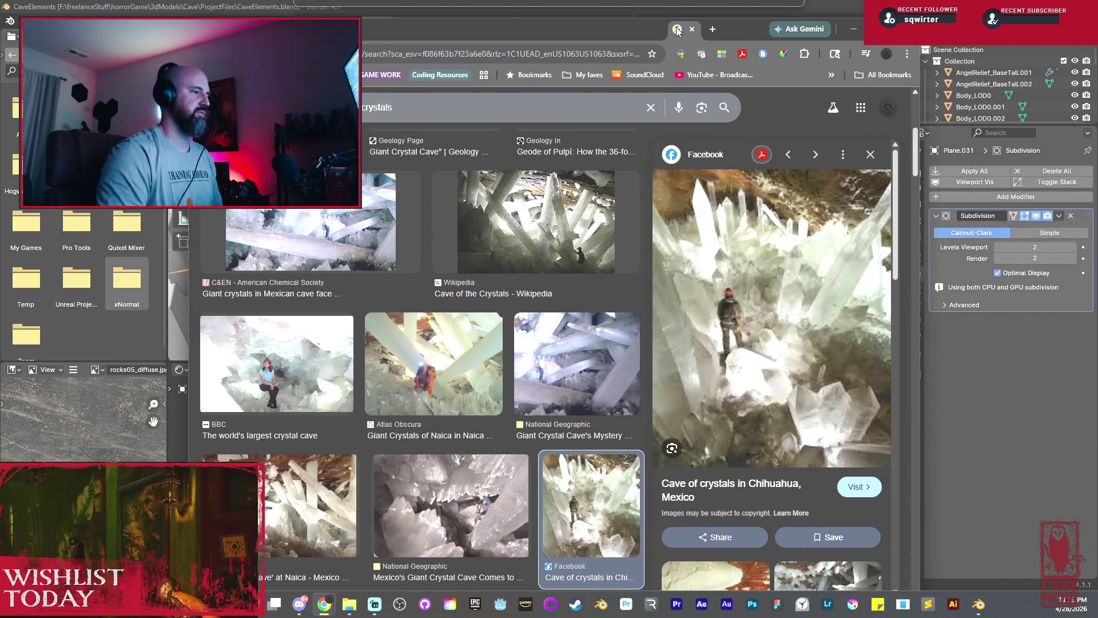
Maximize the browser and preview crystal results up to the Natural History Museum of Bern image.
double_click(717, 29)
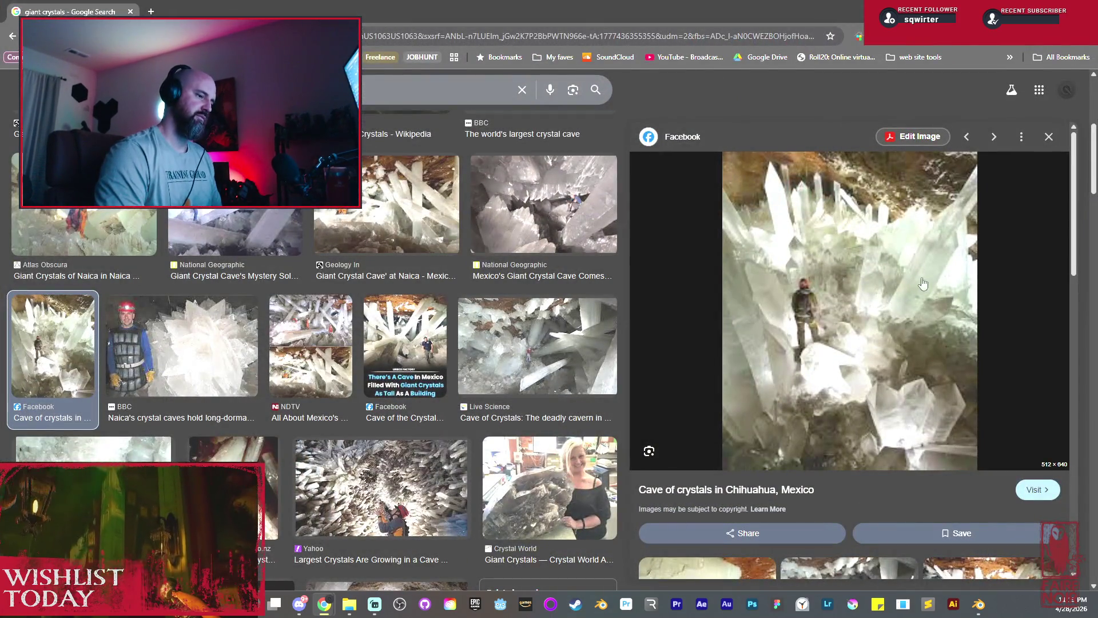
scroll(854, 318, "down", 2)
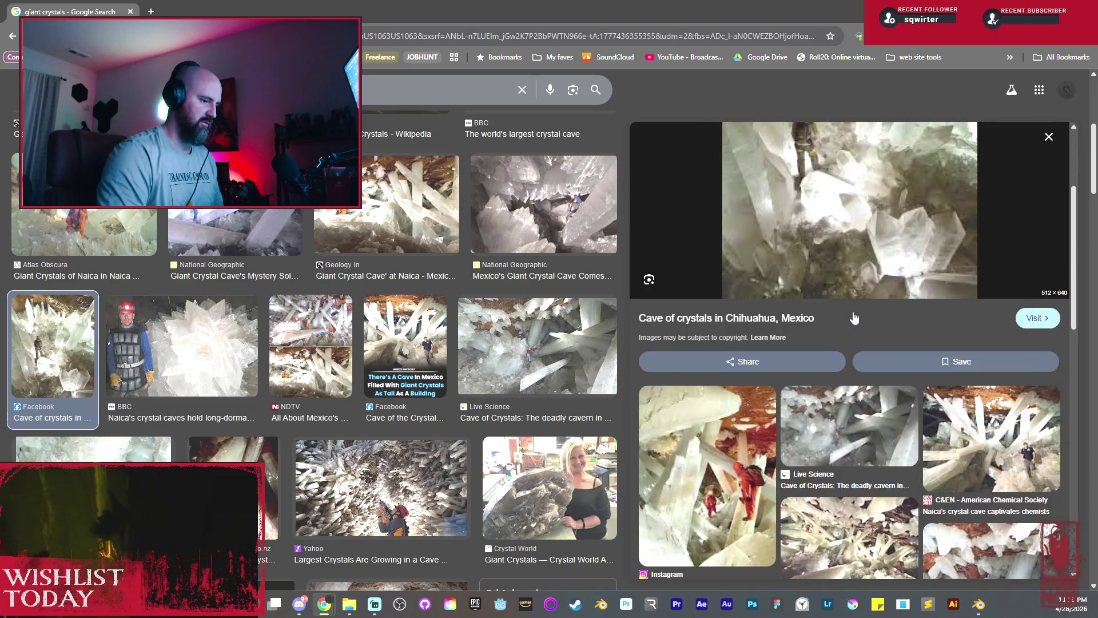
scroll(857, 316, "down", 3)
scroll(858, 314, "down", 3)
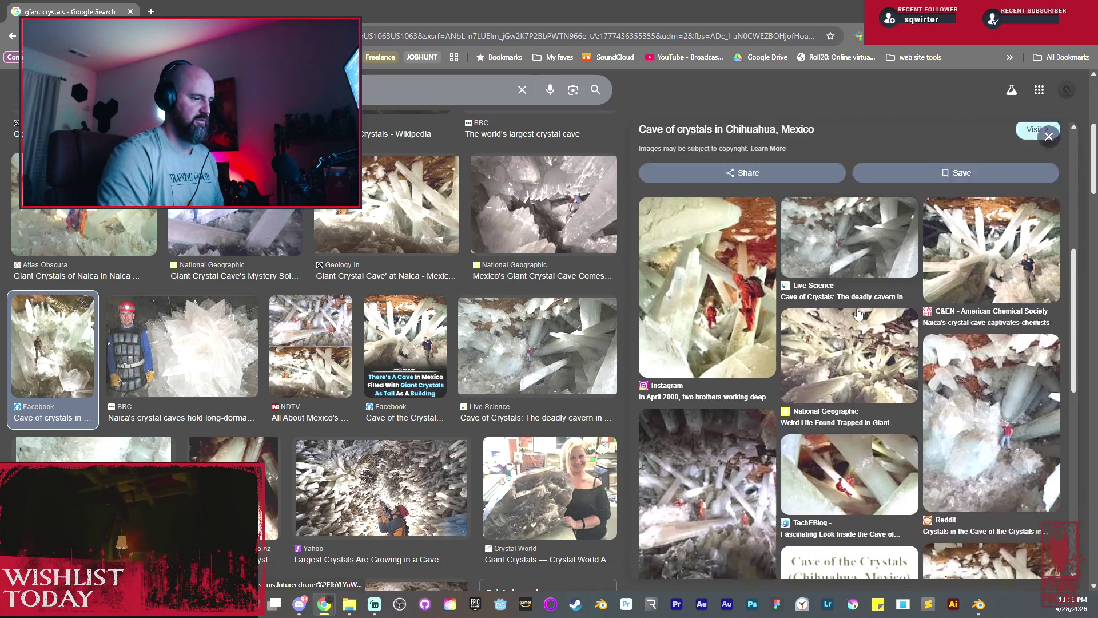
scroll(858, 314, "down", 3)
scroll(858, 314, "down", 3)
scroll(859, 314, "down", 2)
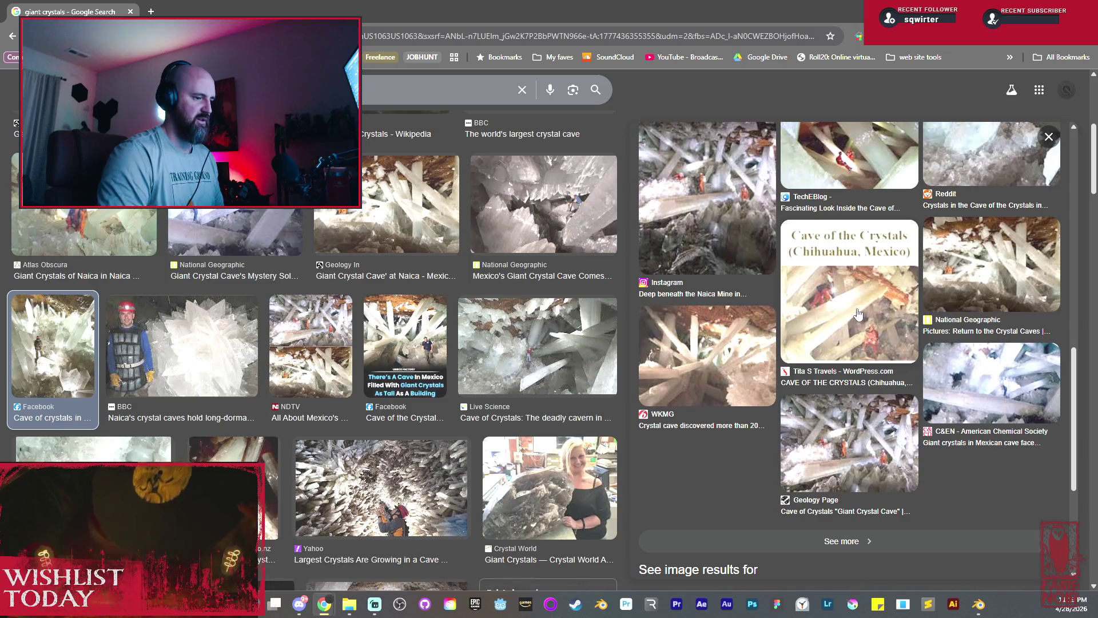
scroll(444, 394, "down", 1)
left_click(443, 394)
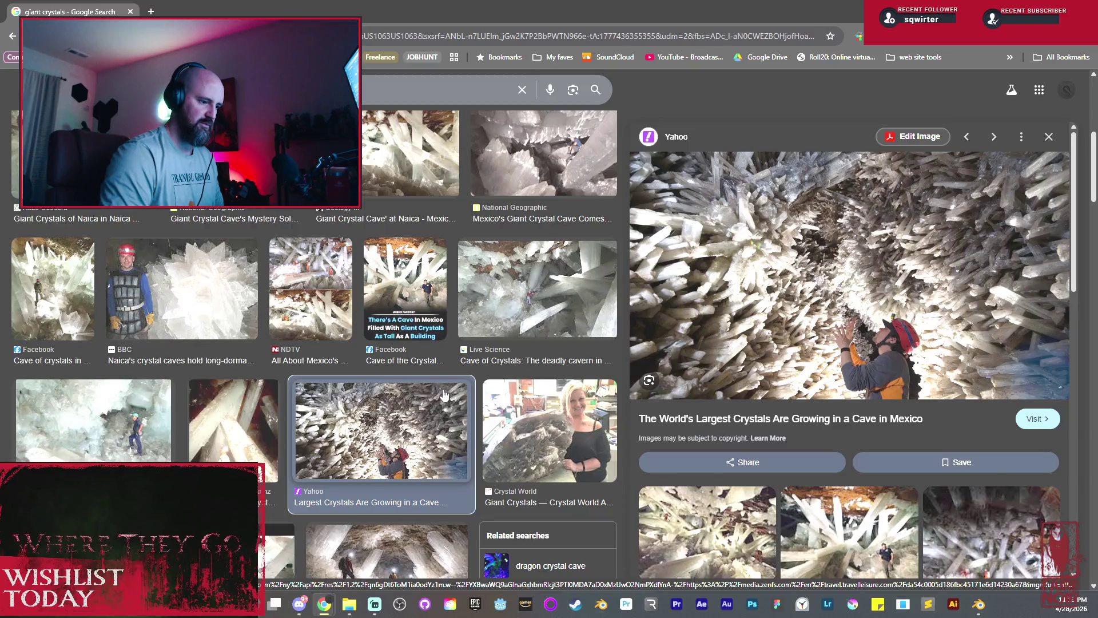
scroll(370, 380, "down", 3)
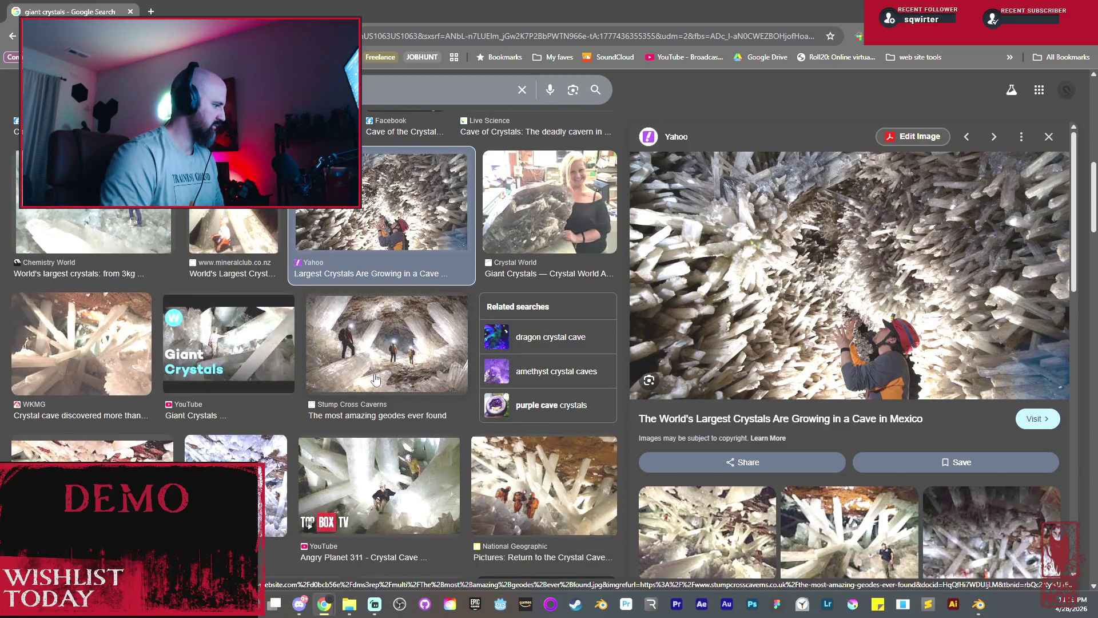
left_click(283, 360)
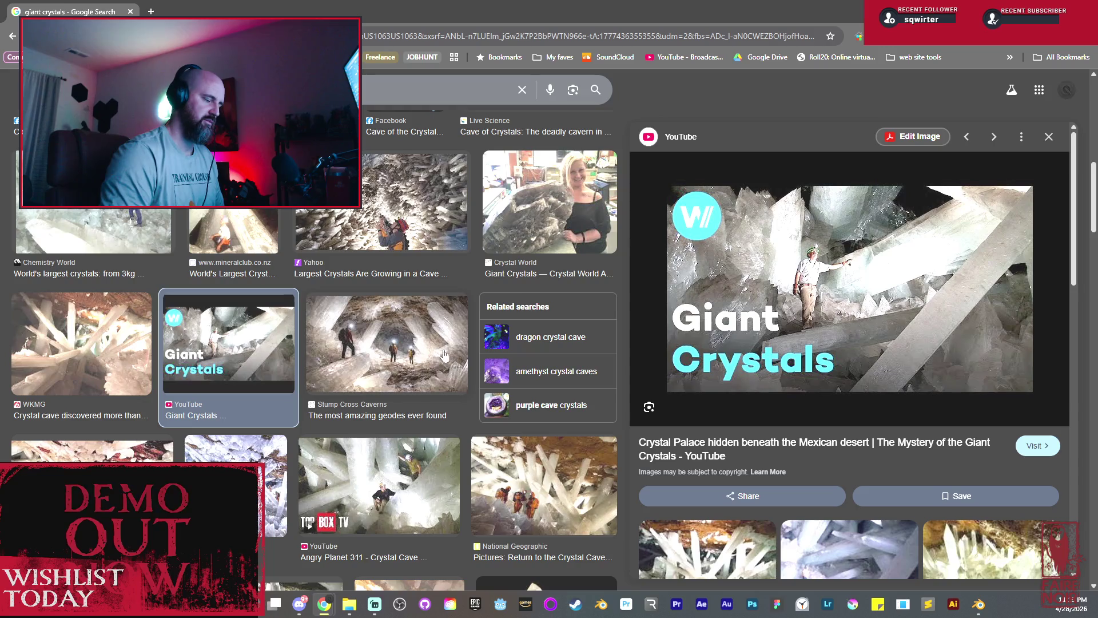
scroll(362, 349, "down", 3)
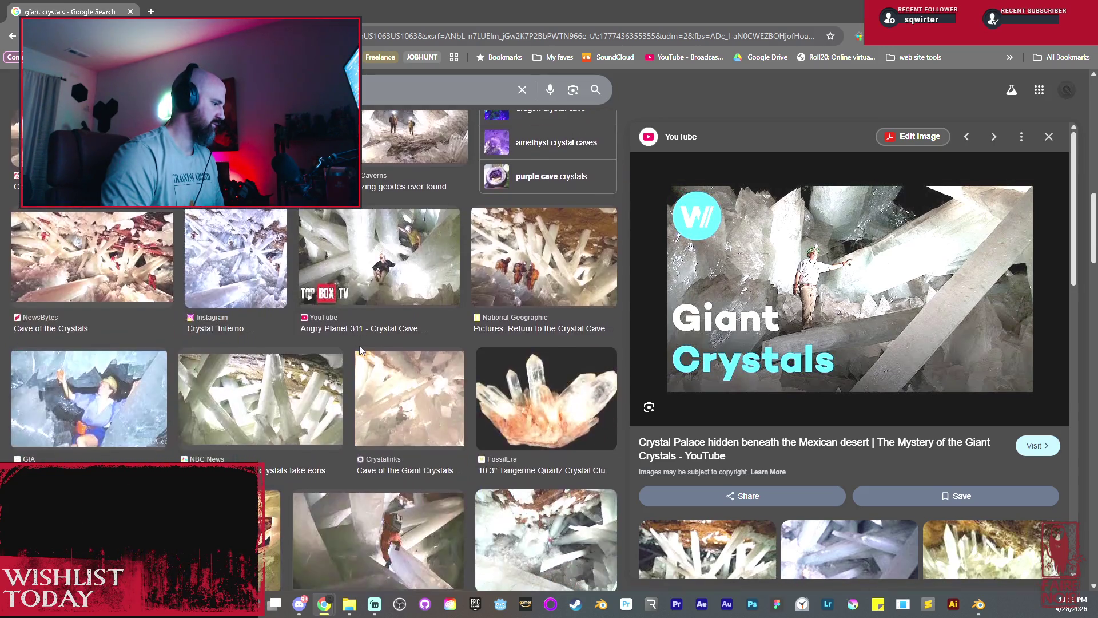
scroll(360, 349, "down", 2)
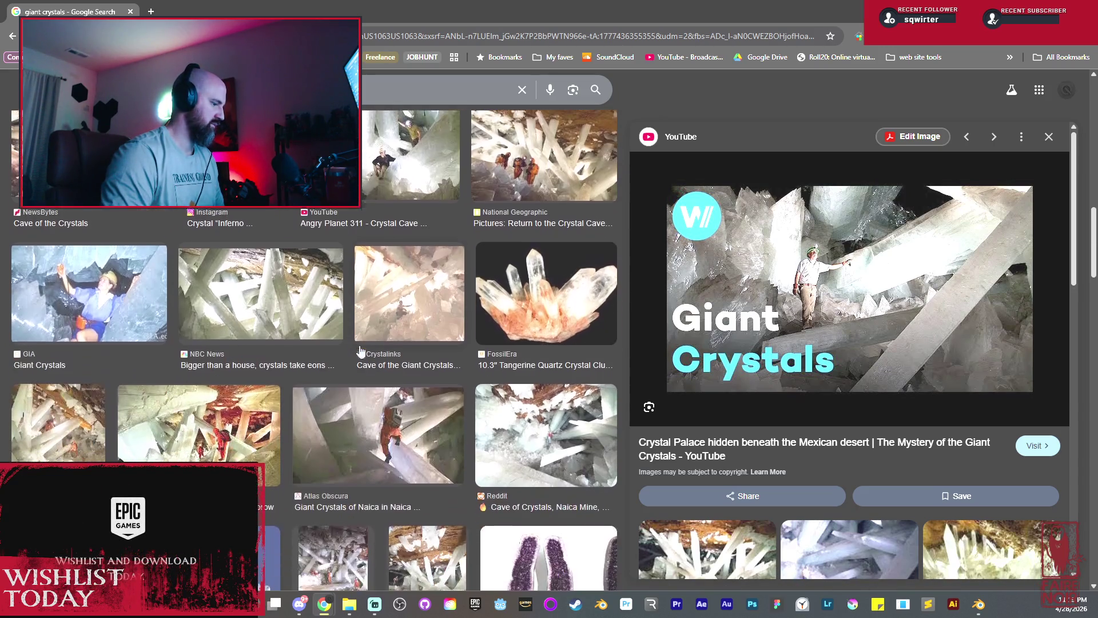
scroll(361, 349, "down", 2)
scroll(361, 352, "down", 2)
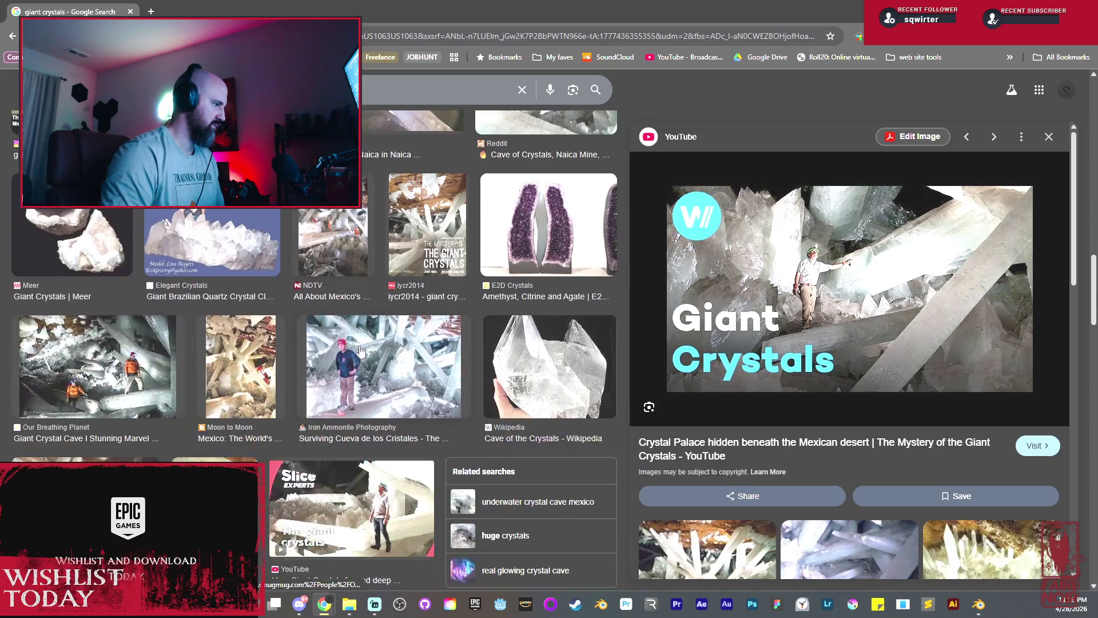
left_click(222, 228)
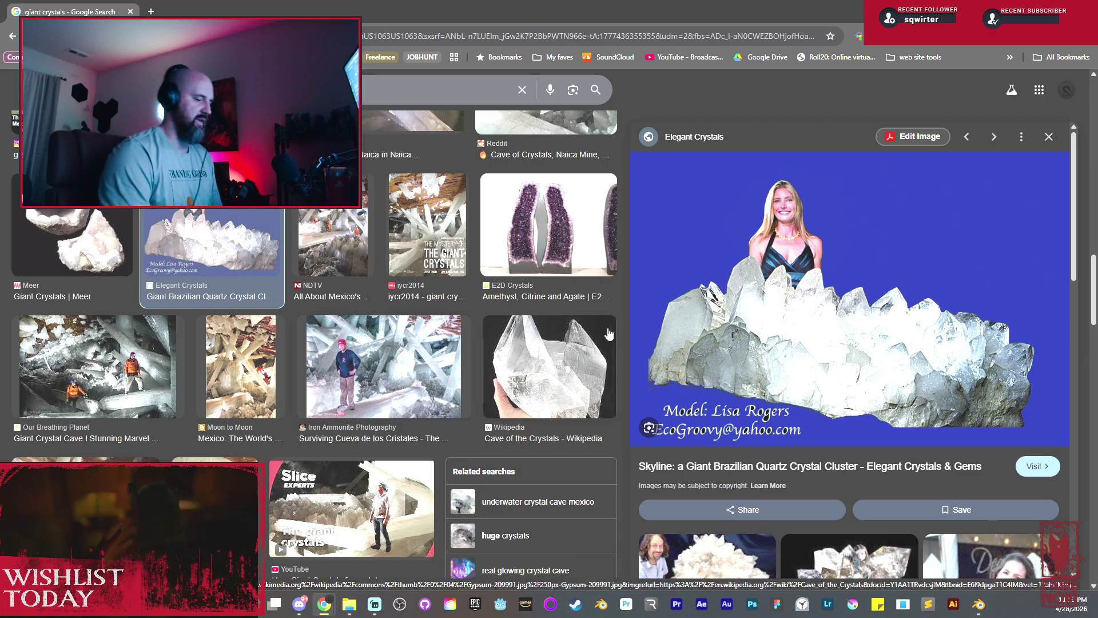
scroll(754, 336, "down", 2)
scroll(755, 336, "down", 1)
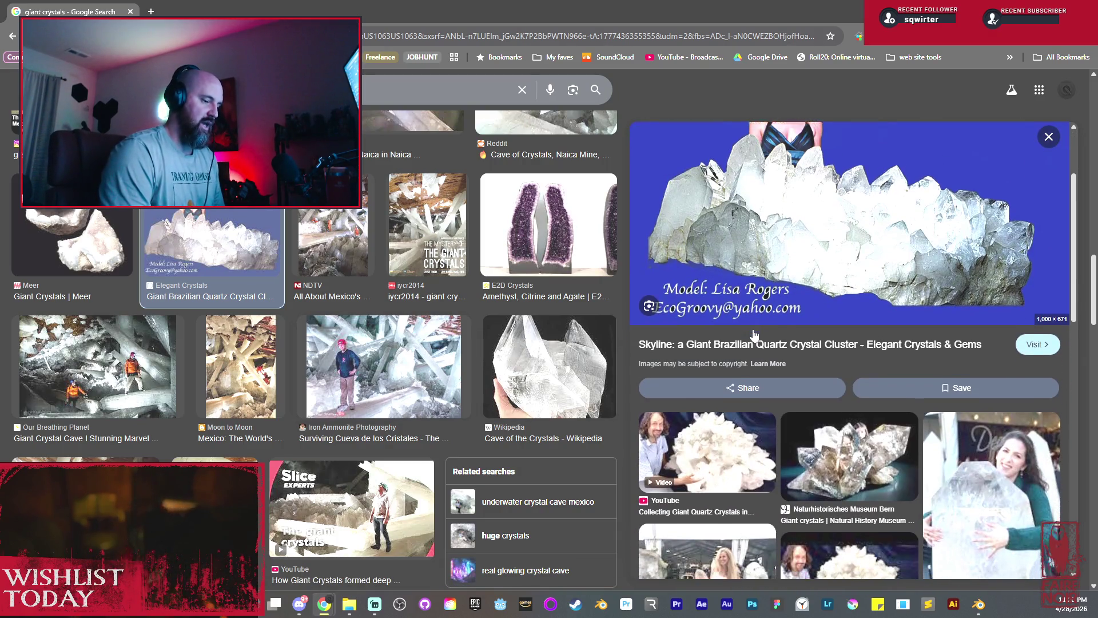
left_click(829, 403)
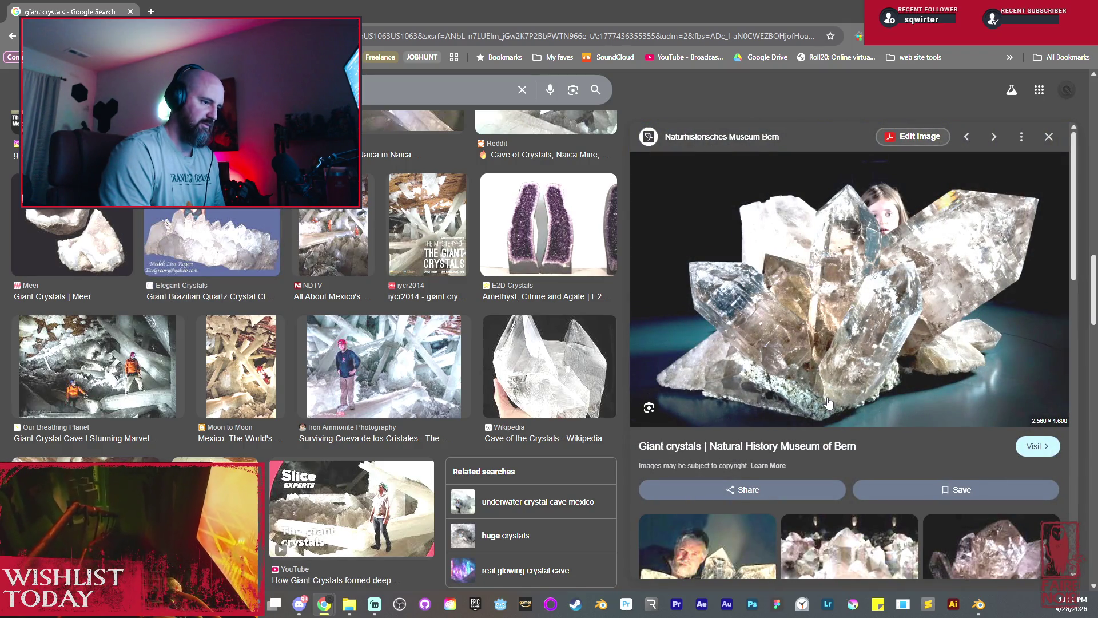
Open the Bern crystal photo in its own tab, select its address, and start a new blank tab.
right_click(816, 288)
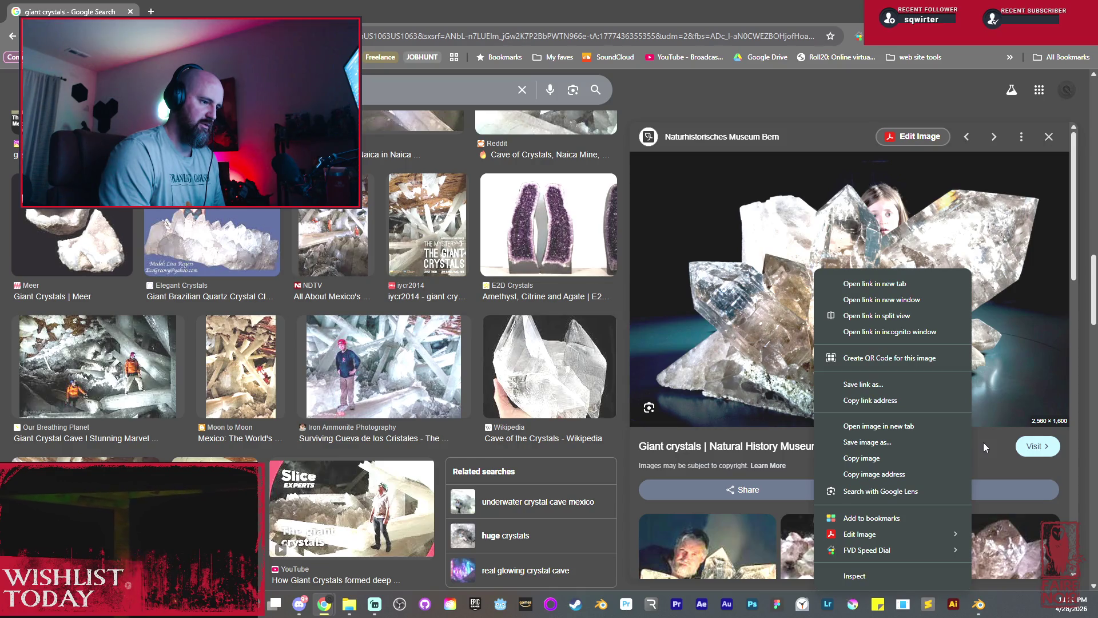
key("i")
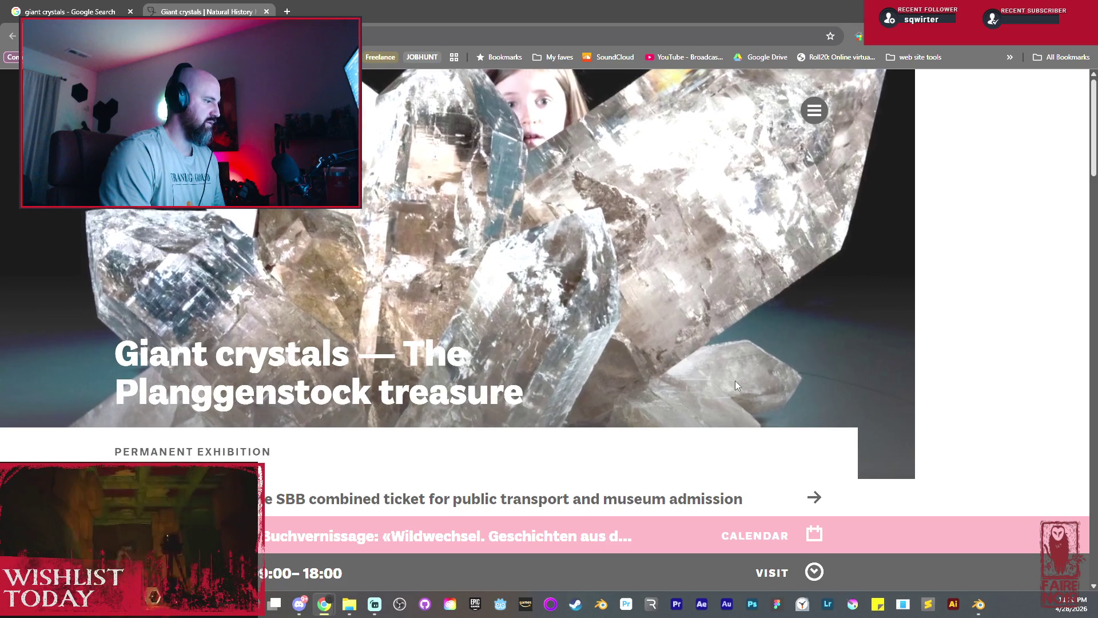
left_click(267, 11)
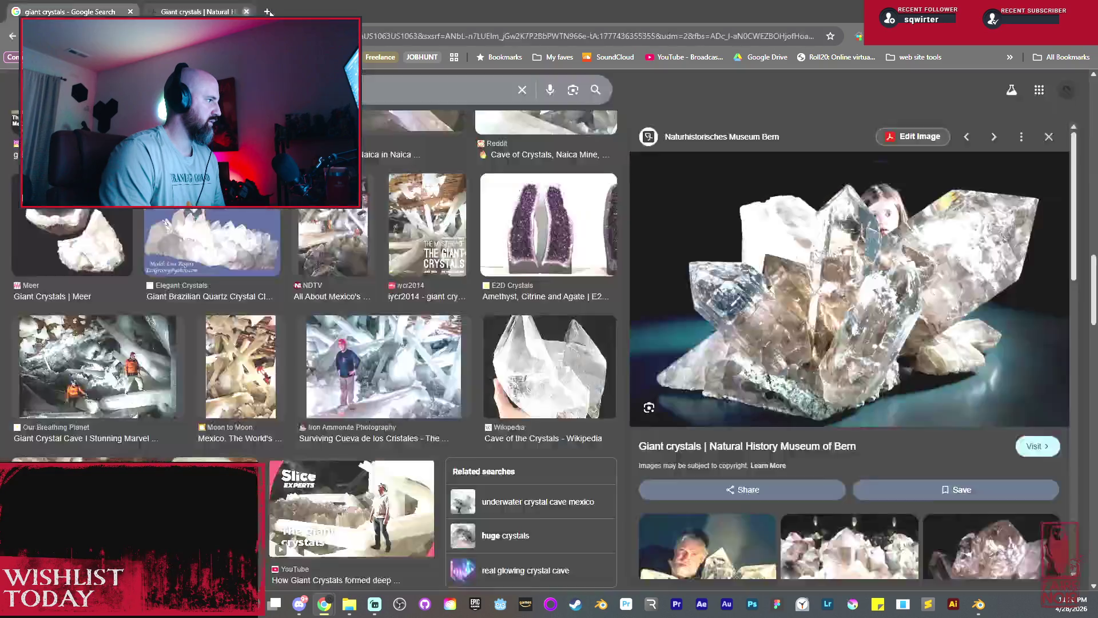
right_click(831, 316)
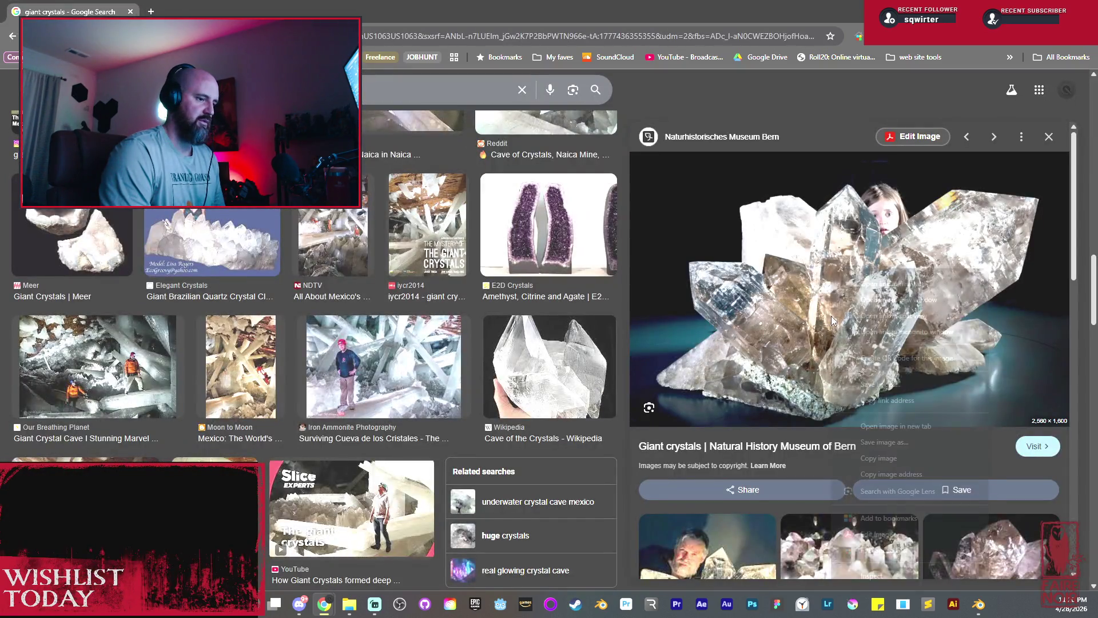
left_click(911, 425)
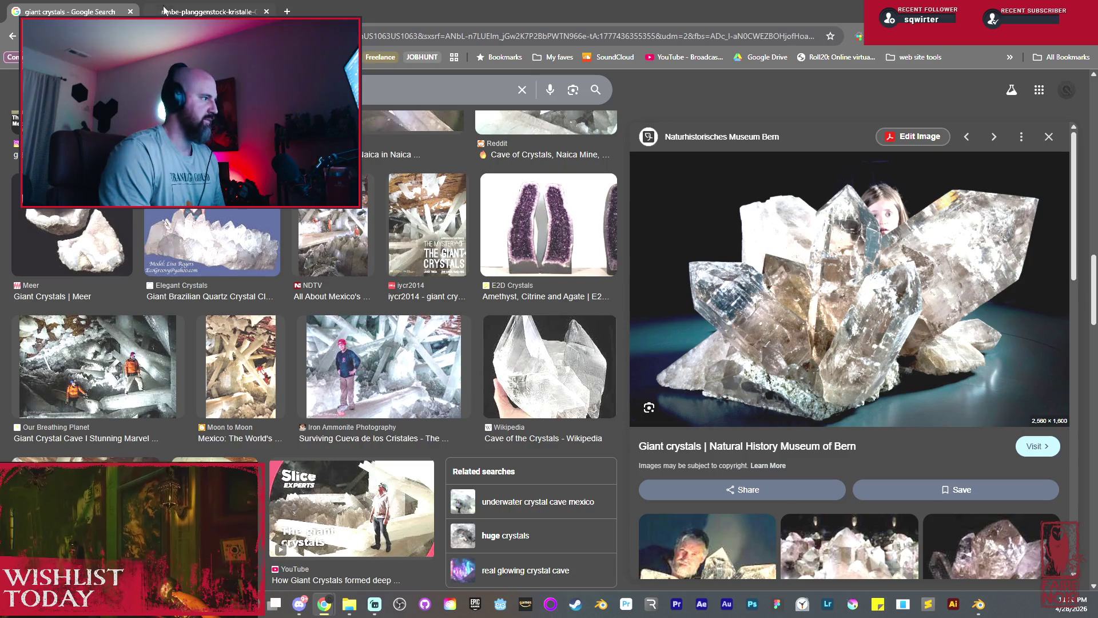
left_click(207, 11)
left_click(343, 36)
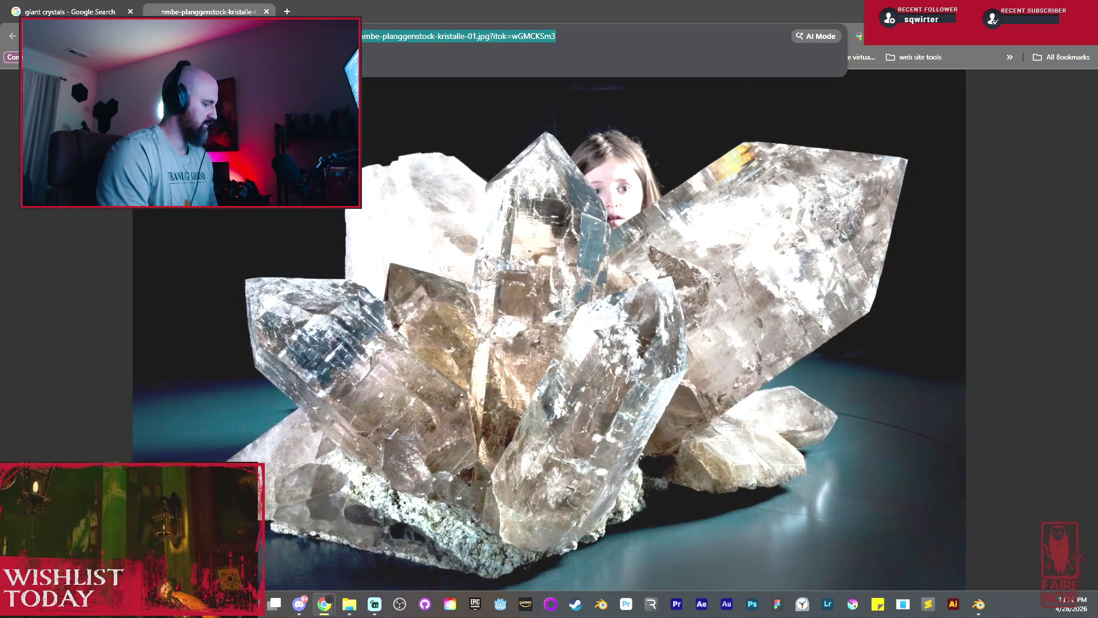
key("ctrl+t")
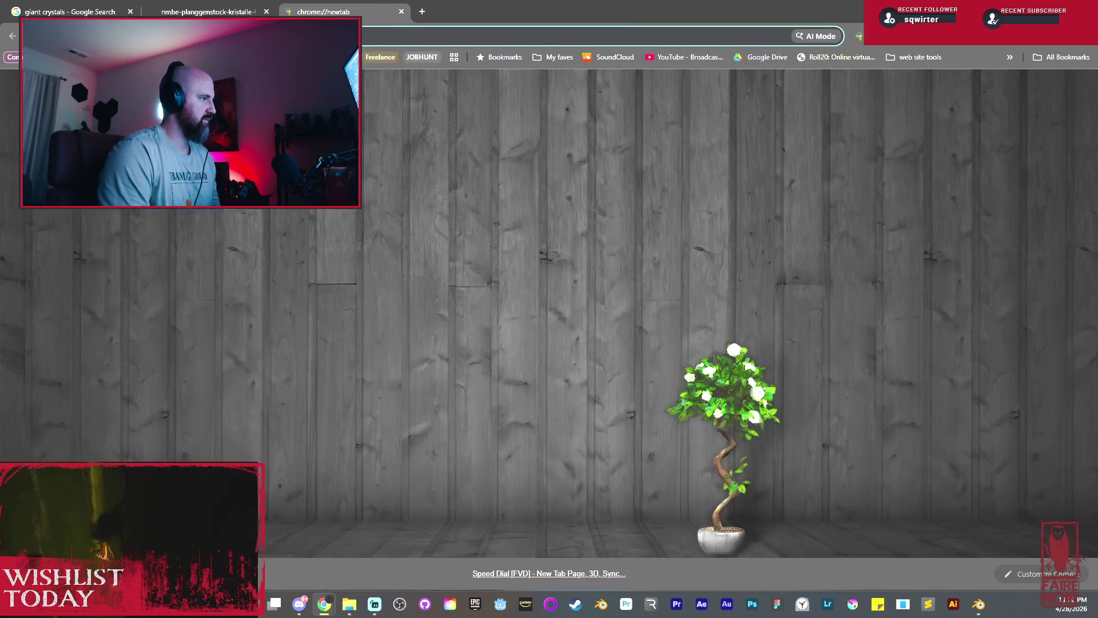
type("pinterest")
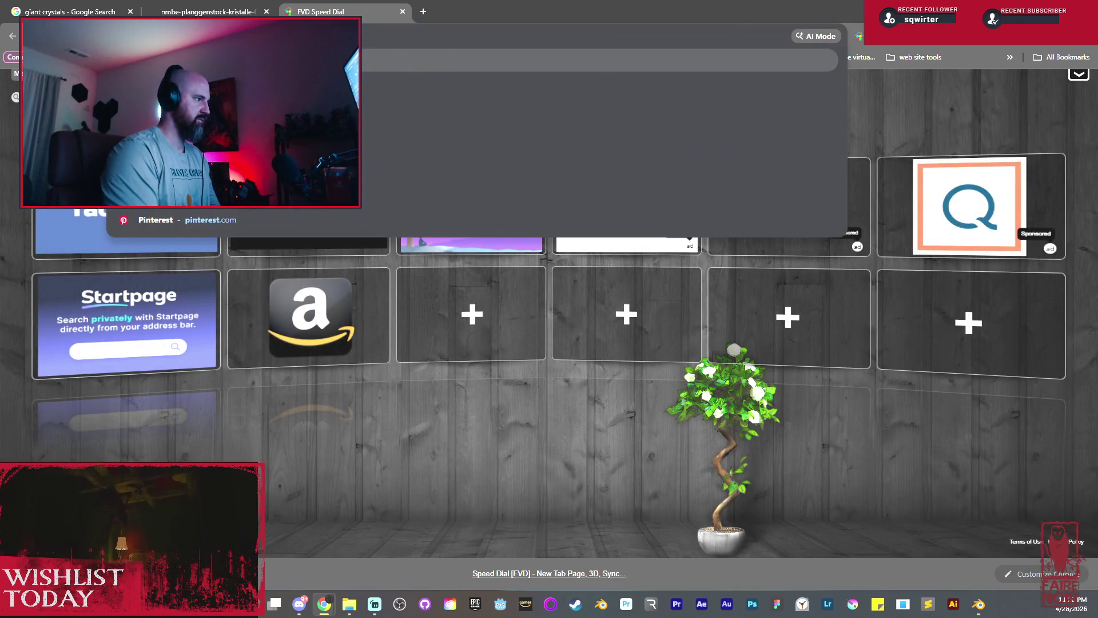
Go to Pinterest and start creating a new Pin.
key("Return")
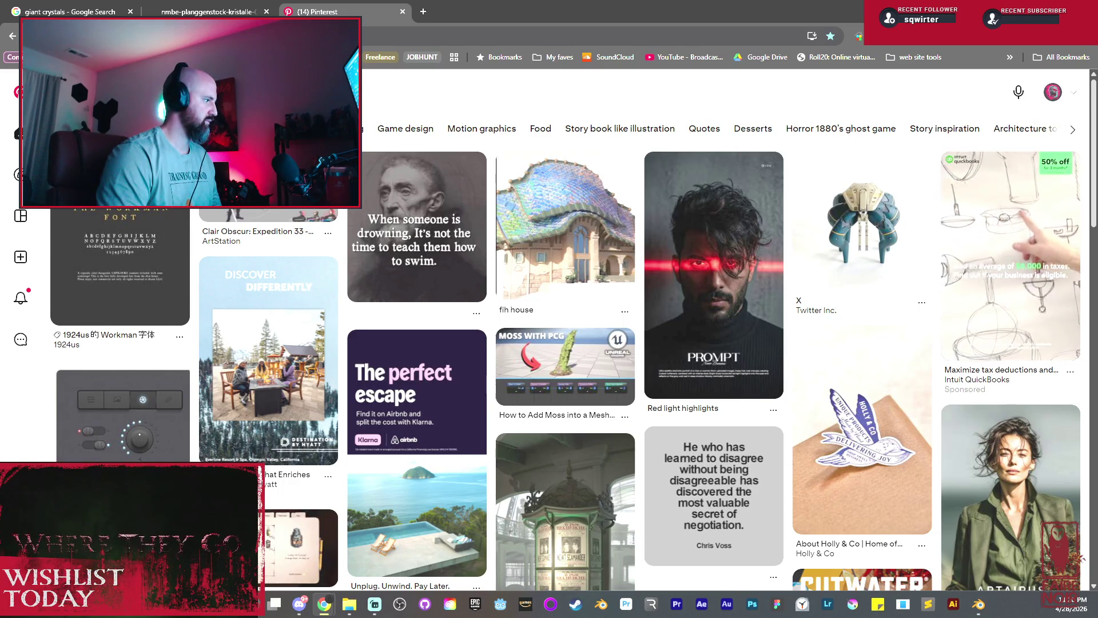
left_click(17, 259)
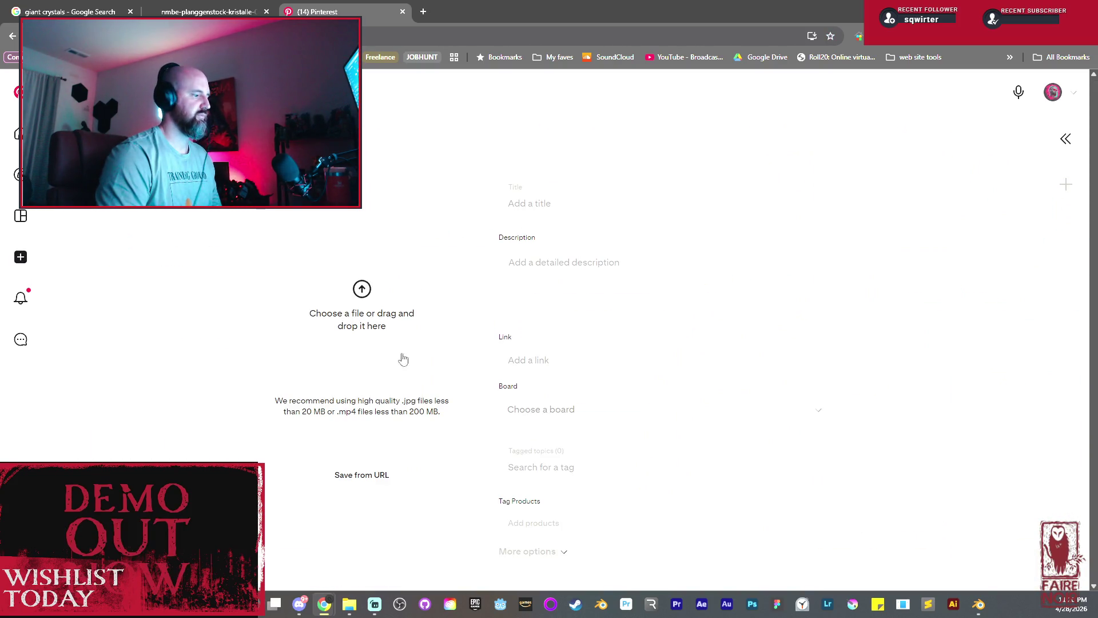
Try to add the giant crystal photo as a Pin from its pasted web address.
left_click(383, 474)
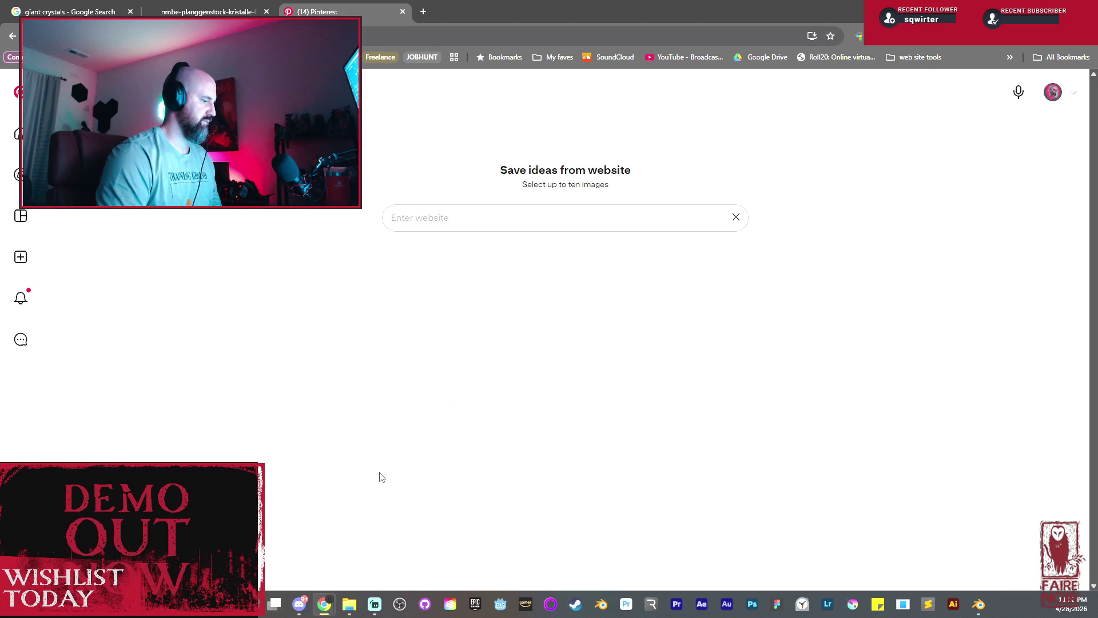
left_click(465, 216)
key("ctrl+v")
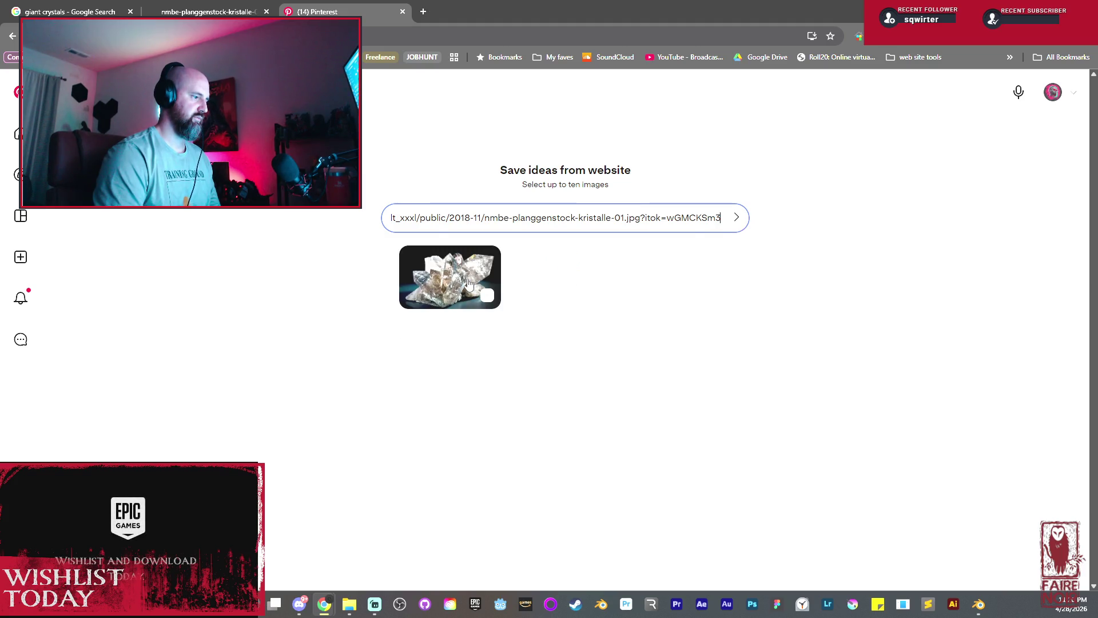
left_click(468, 283)
left_click(780, 487)
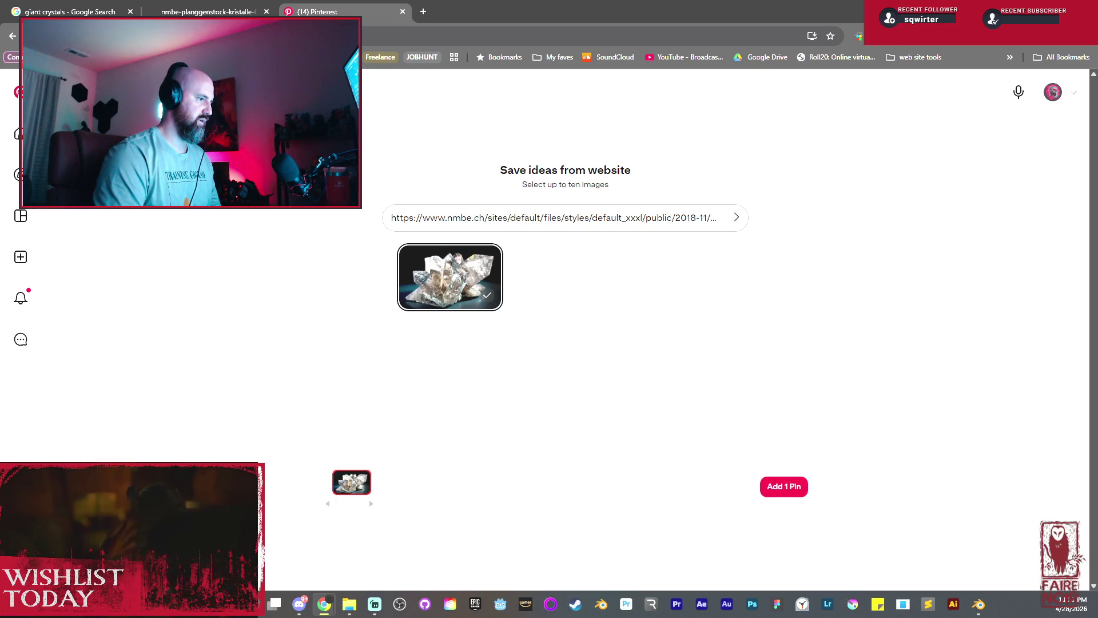
Dismiss Pinterest's rejection and close the Pinterest tab, returning to the Bern crystal photo.
key("Escape")
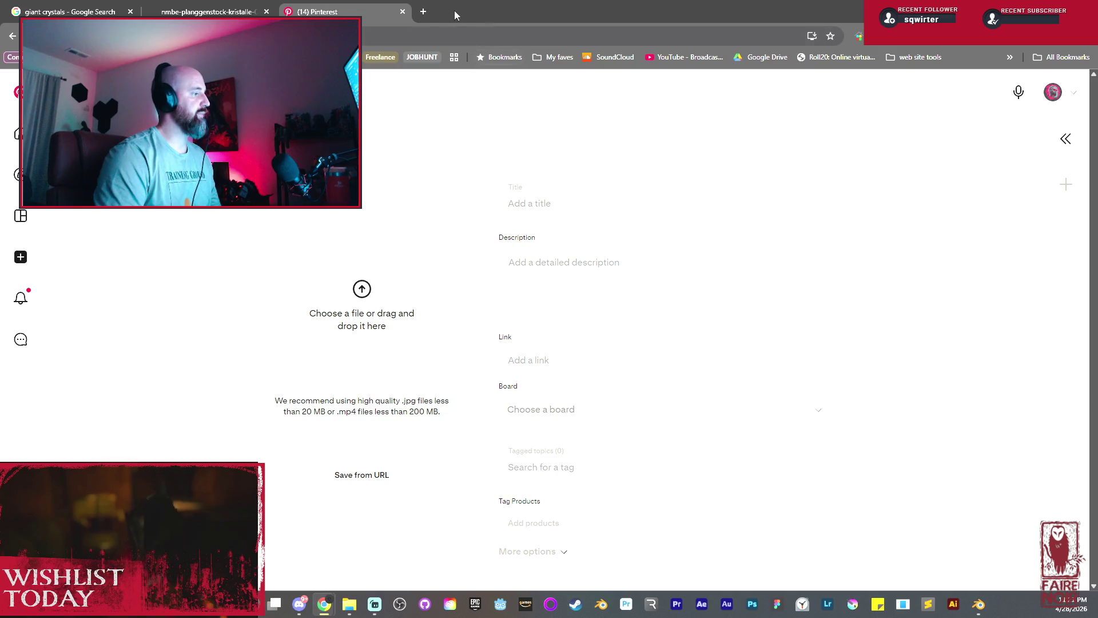
left_click(403, 11)
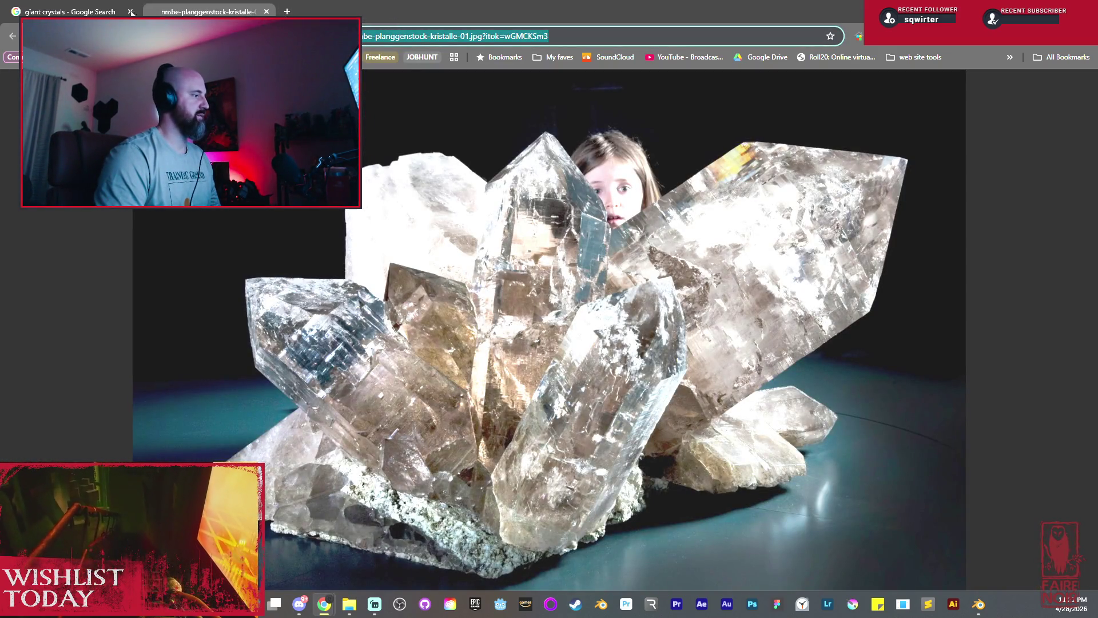
Back in the giant crystals results, enlarge the Brazilian quartz specimen and discard a too-small Etsy thumbnail tab.
key("ctrl+shift+Tab")
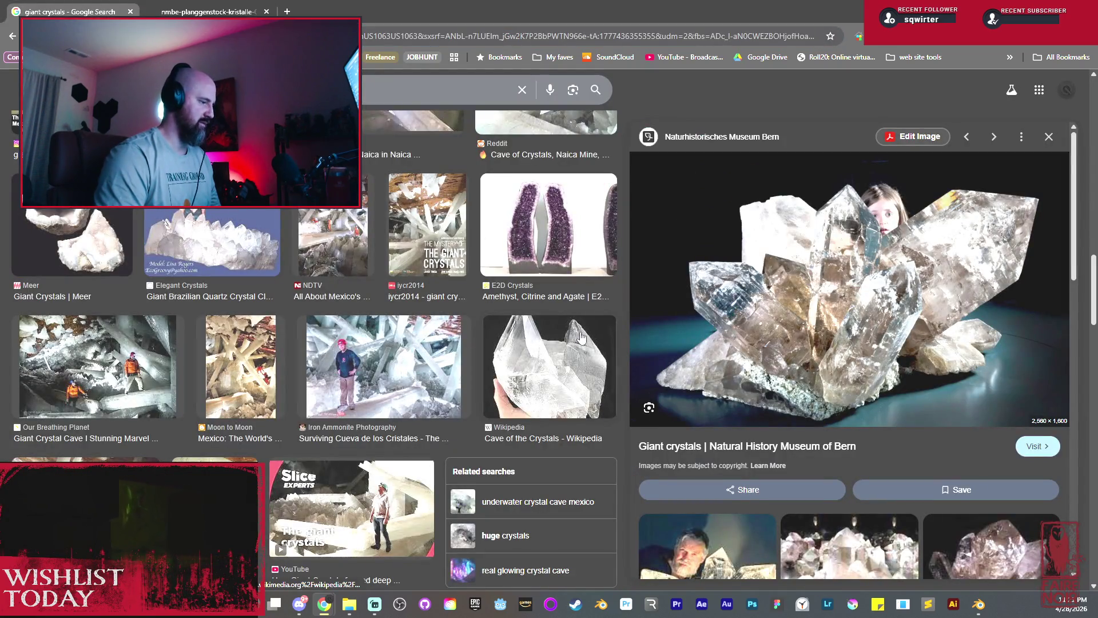
key("alt+Left")
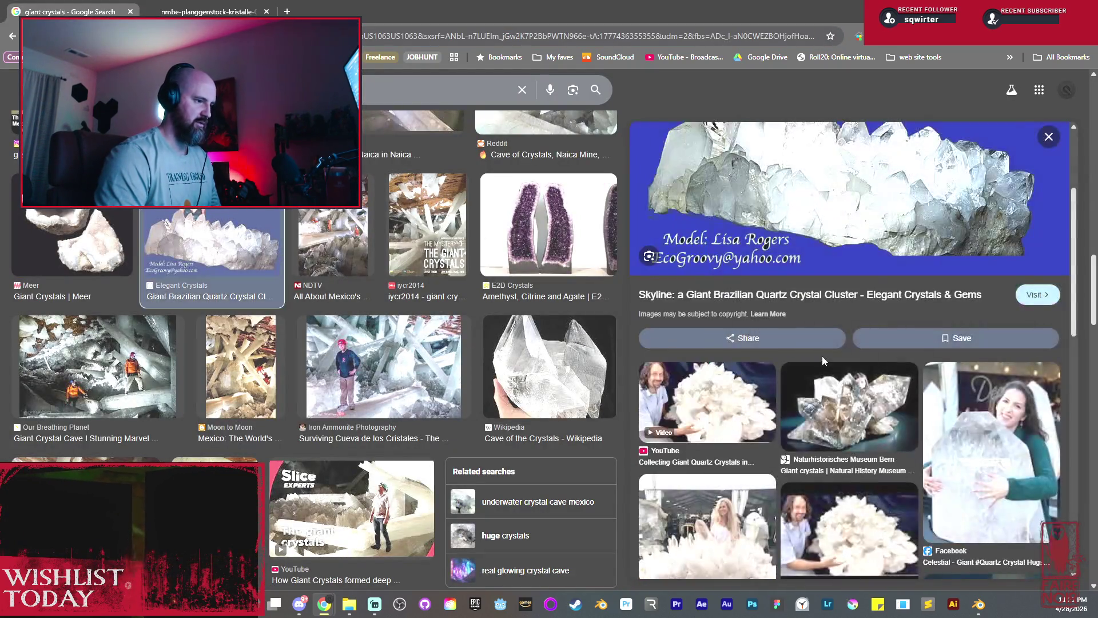
scroll(848, 461, "down", 1)
scroll(848, 461, "down", 2)
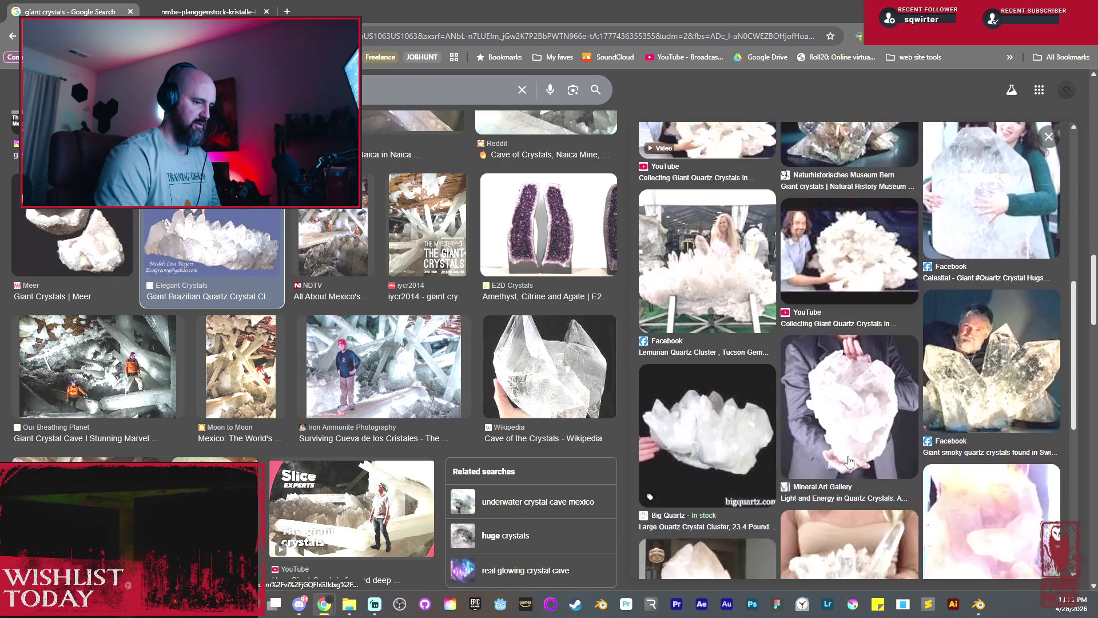
scroll(852, 453, "down", 2)
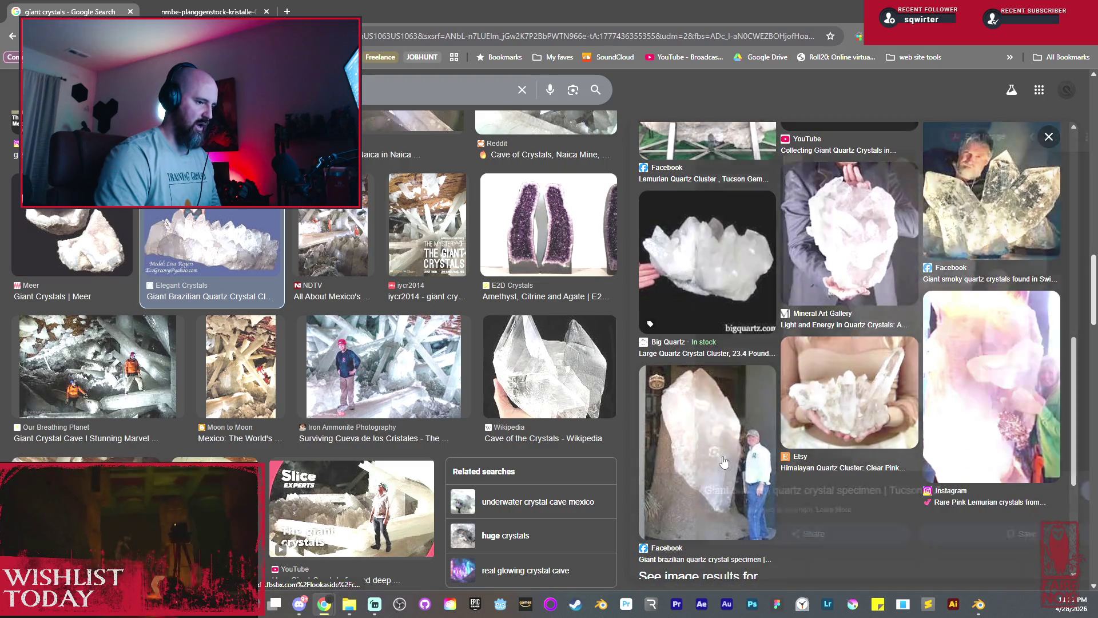
left_click(742, 460)
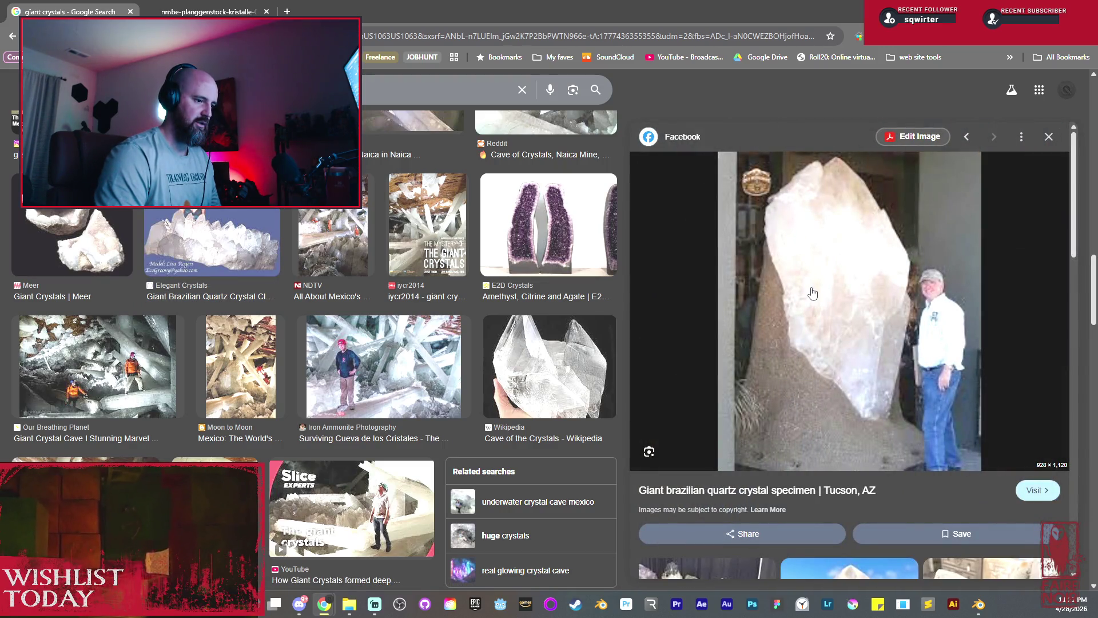
scroll(849, 333, "down", 3)
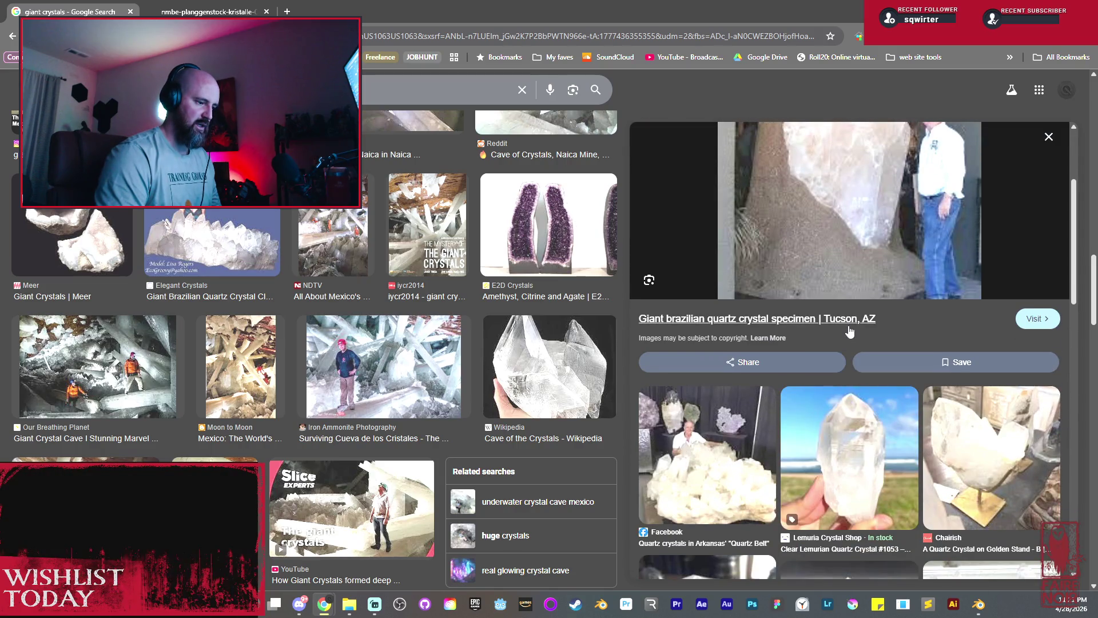
scroll(849, 332, "up", 1)
scroll(848, 332, "down", 2)
scroll(848, 330, "down", 2)
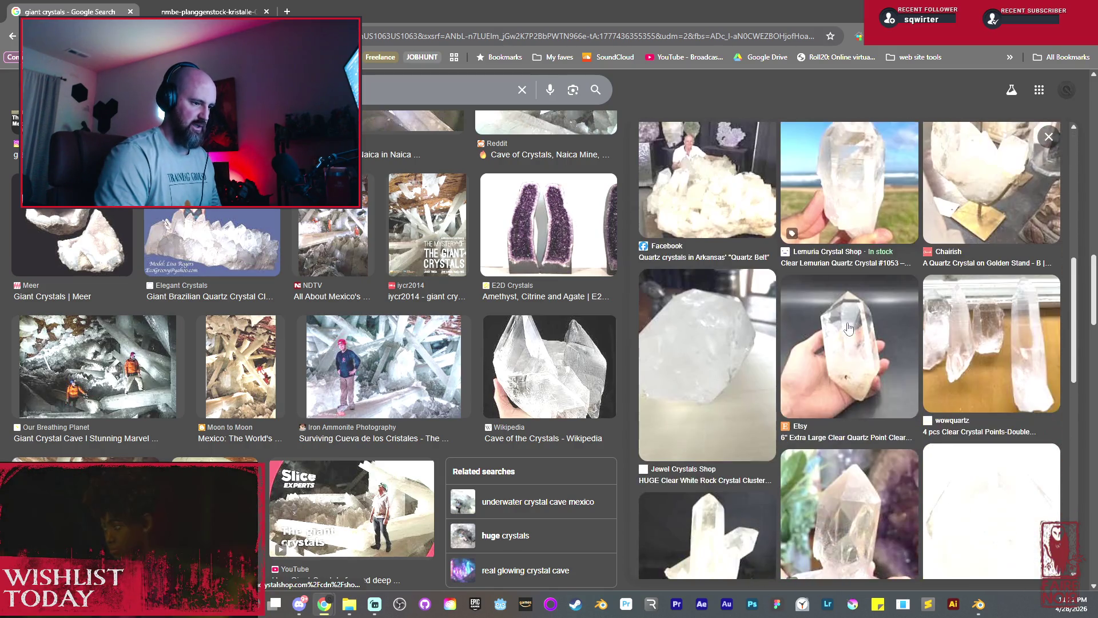
scroll(849, 329, "down", 2)
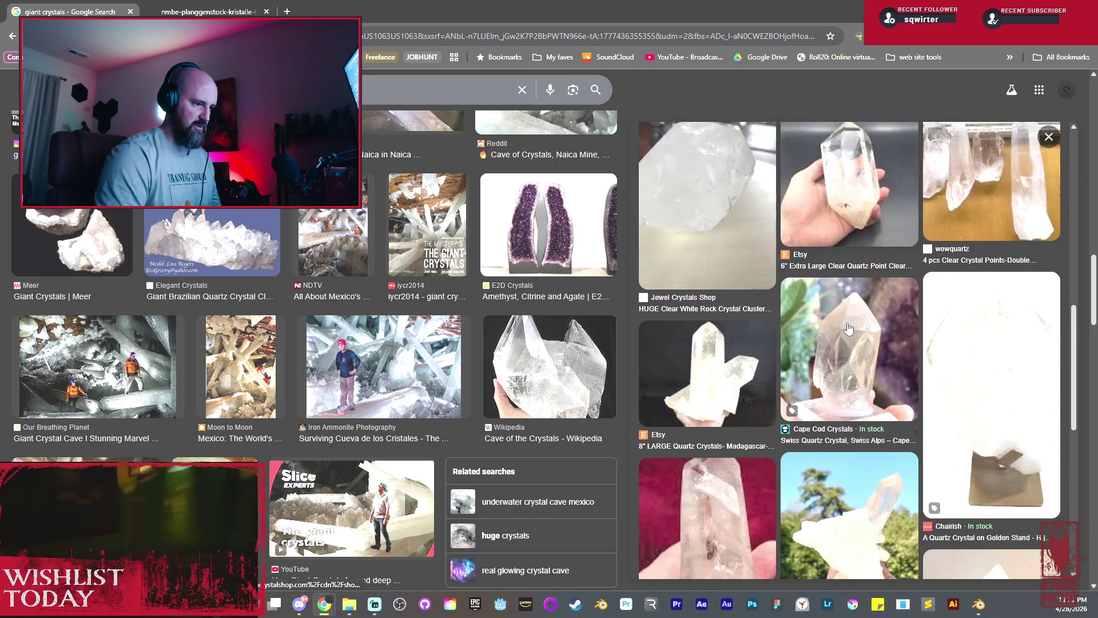
right_click(736, 364)
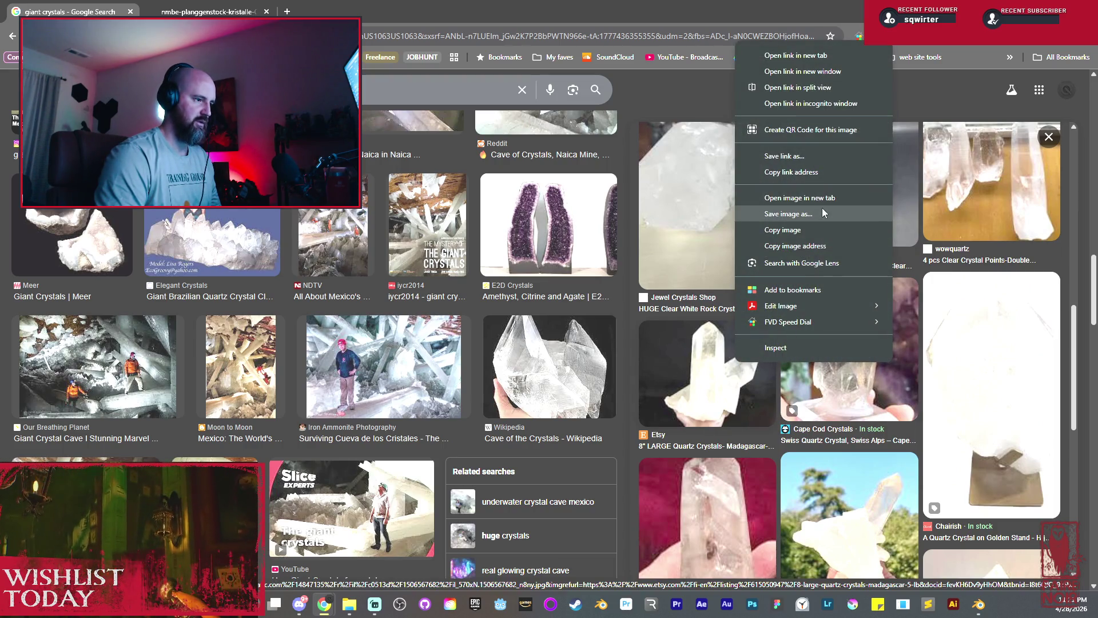
left_click(799, 198)
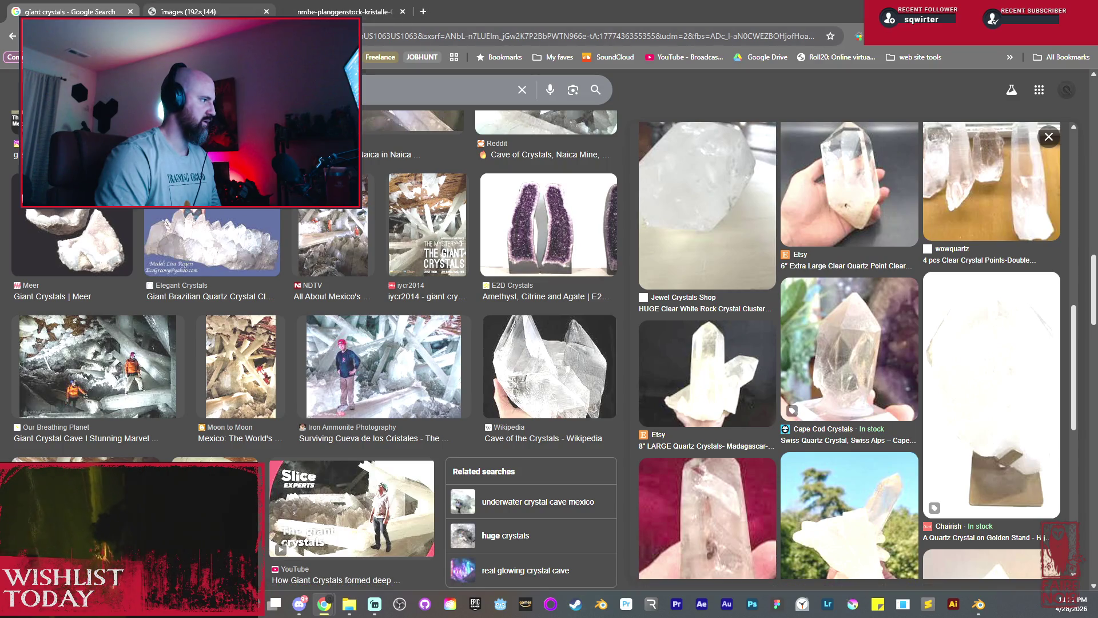
left_click(253, 12)
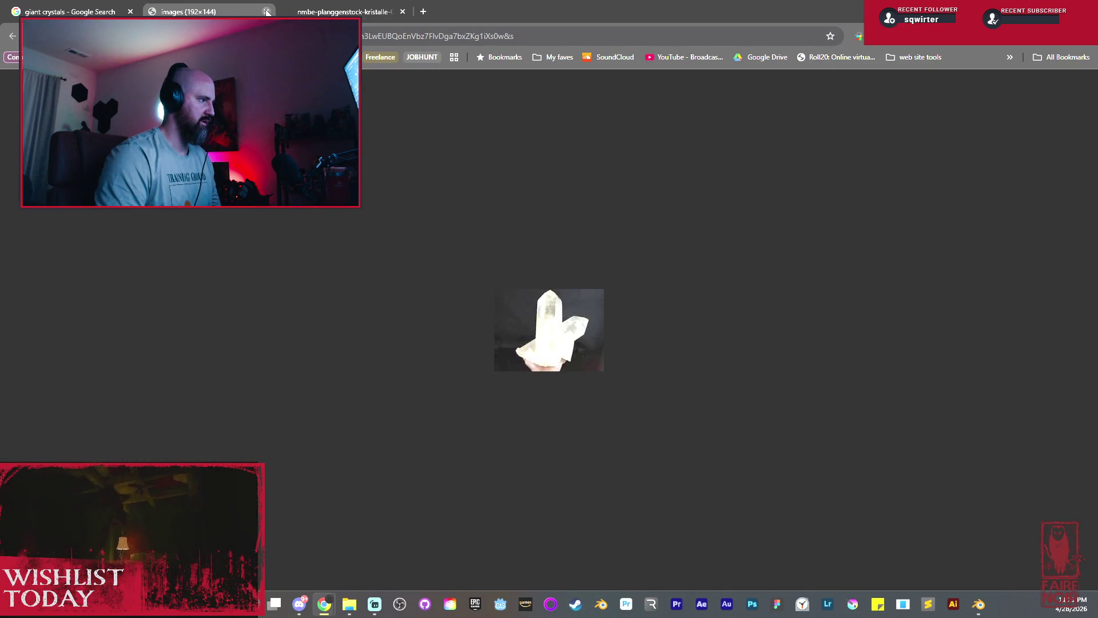
left_click(267, 12)
left_click(841, 258)
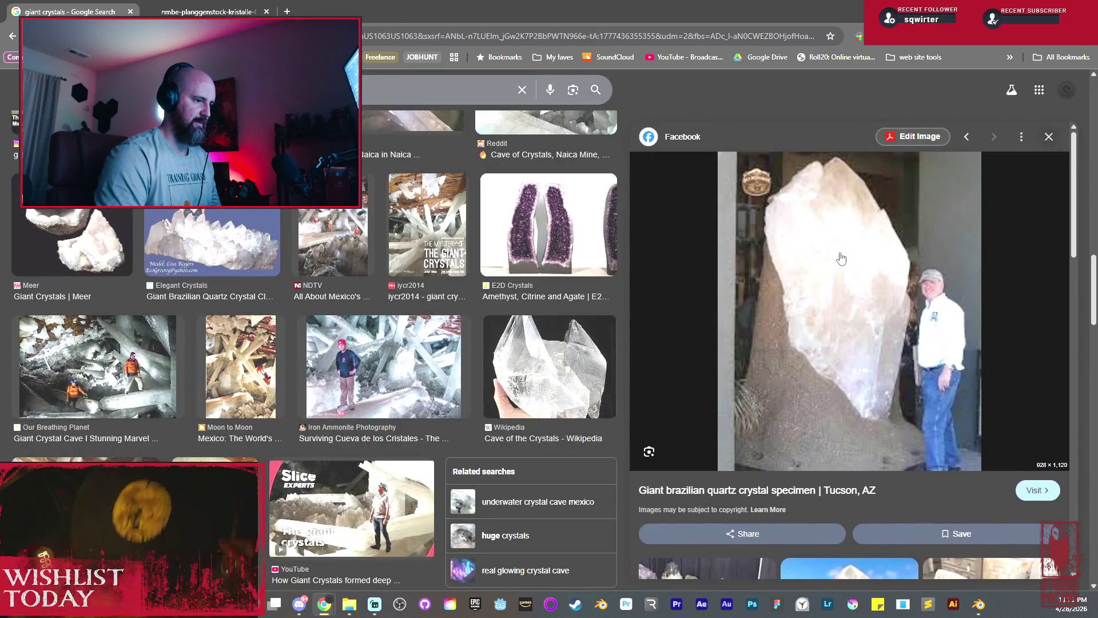
Open the giant quartz specimen and the Etsy Madagascar quartz crystal photos in new tabs.
right_click(841, 258)
left_click(929, 409)
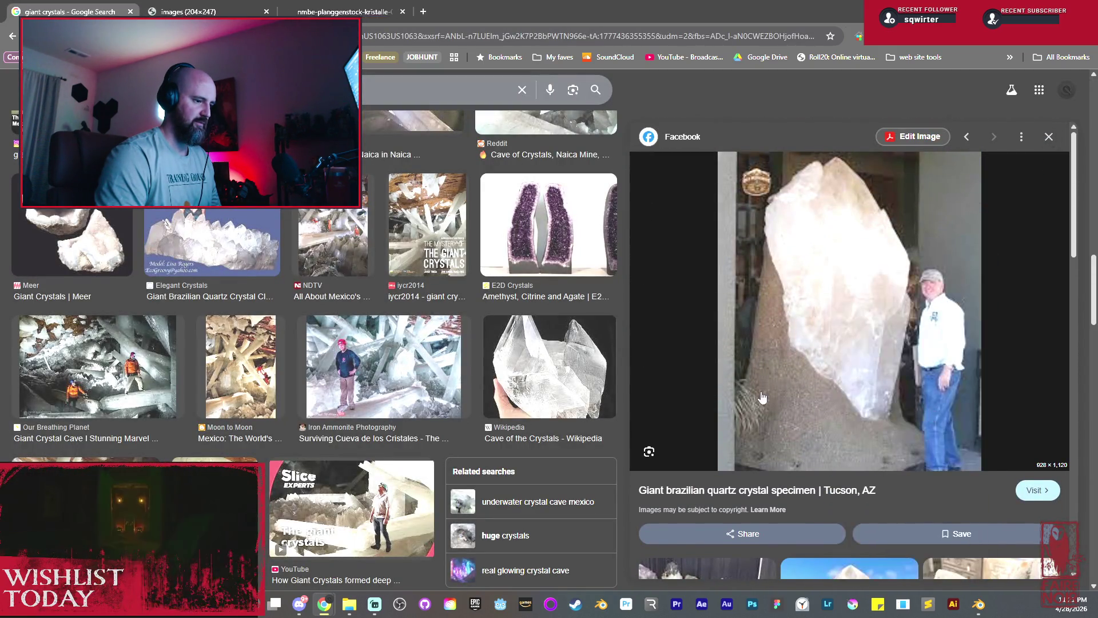
scroll(762, 397, "down", 5)
scroll(717, 387, "down", 3)
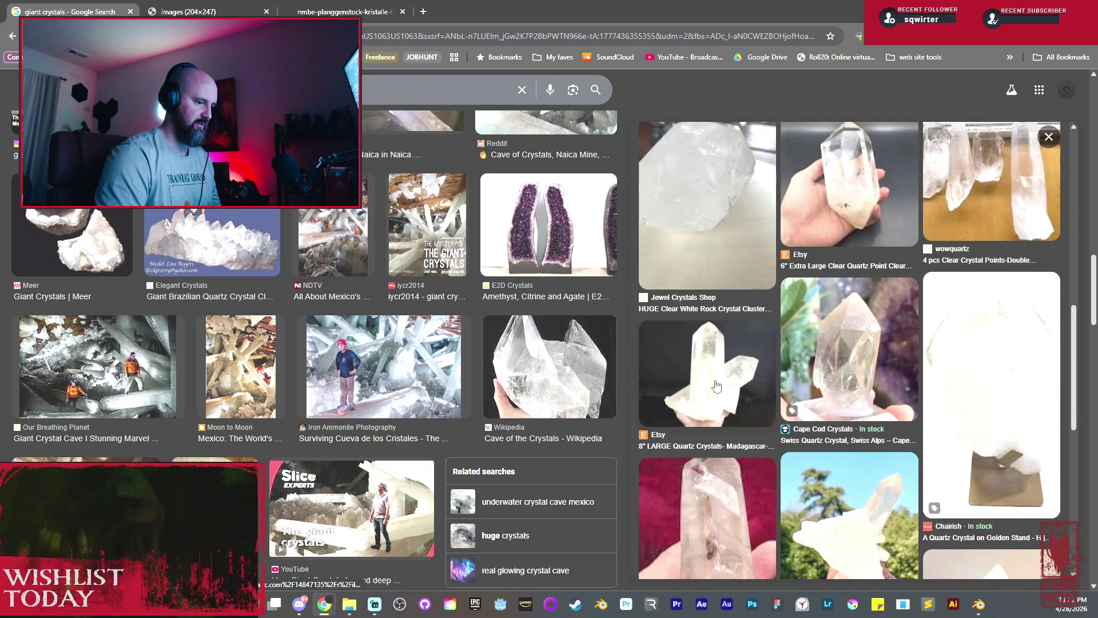
left_click(716, 386)
right_click(866, 319)
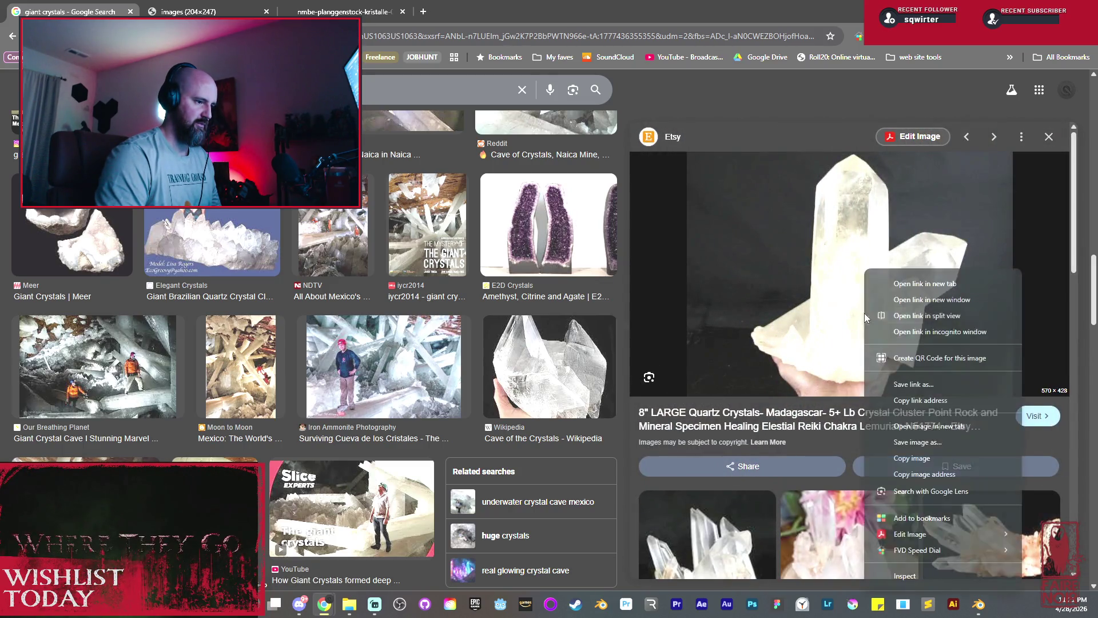
left_click(923, 424)
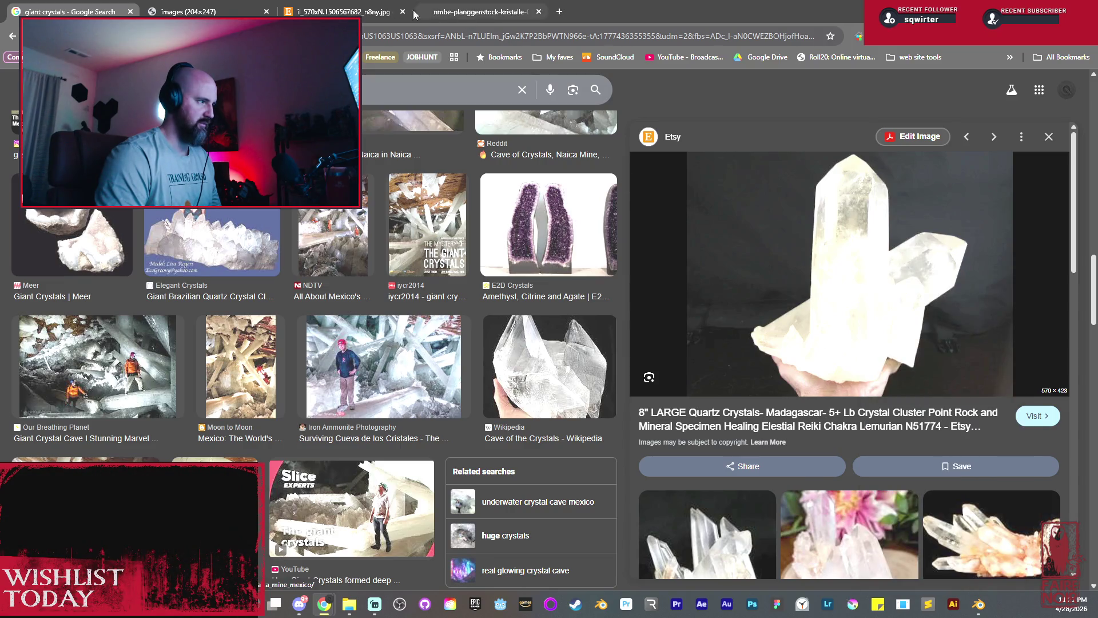
Look over the giant quartz, Bern cluster and Madagascar photo tabs, then return to the search results.
left_click(245, 11)
left_click(486, 12)
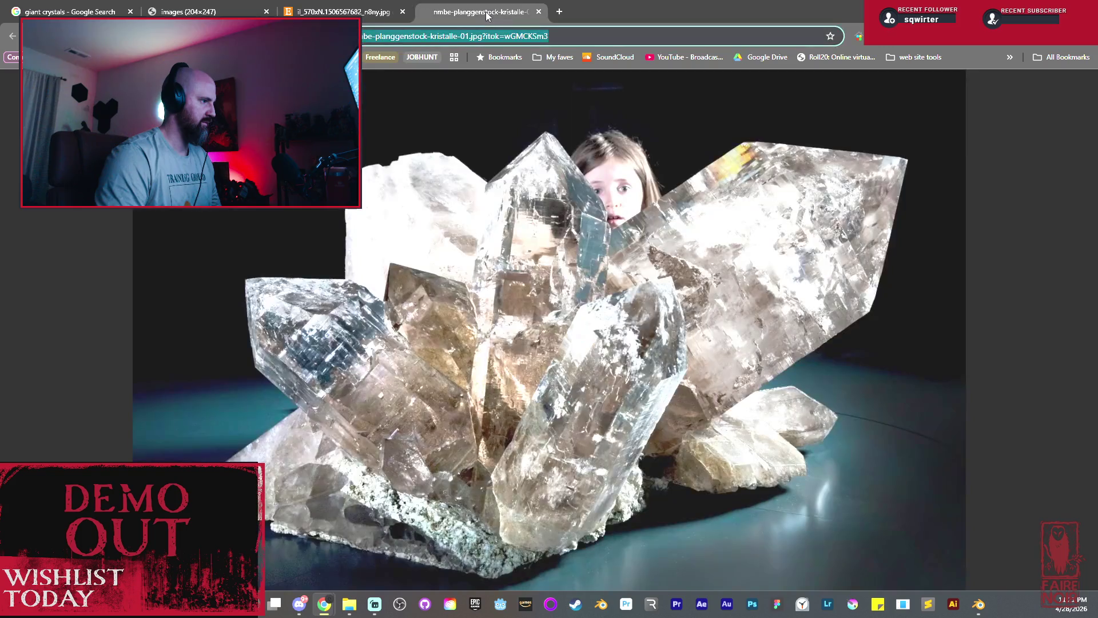
left_click(343, 12)
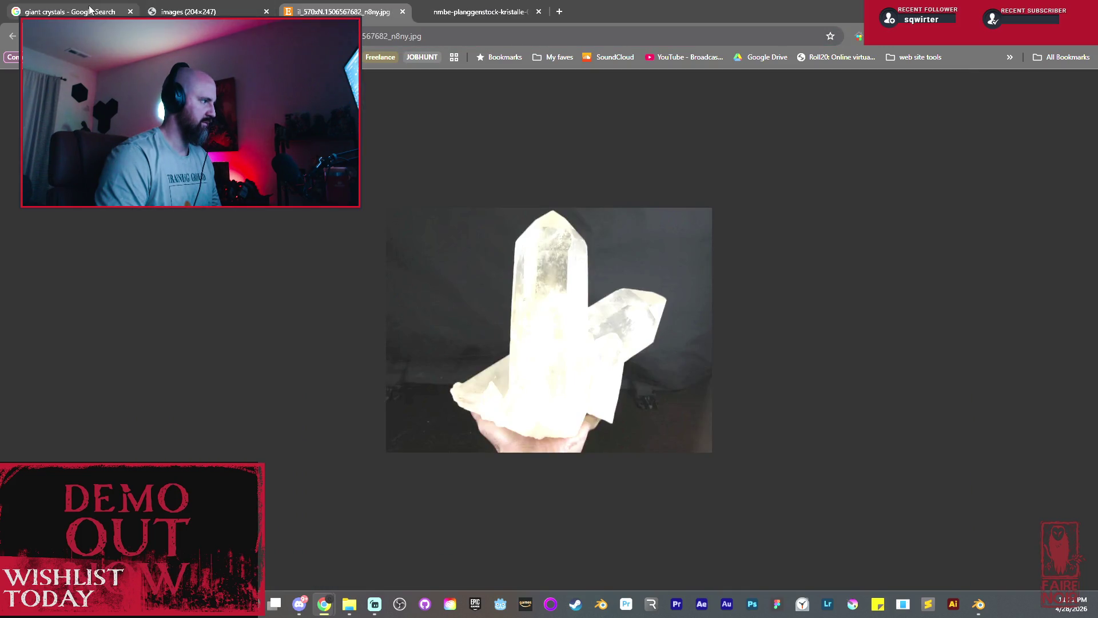
left_click(90, 11)
scroll(784, 473, "down", 2)
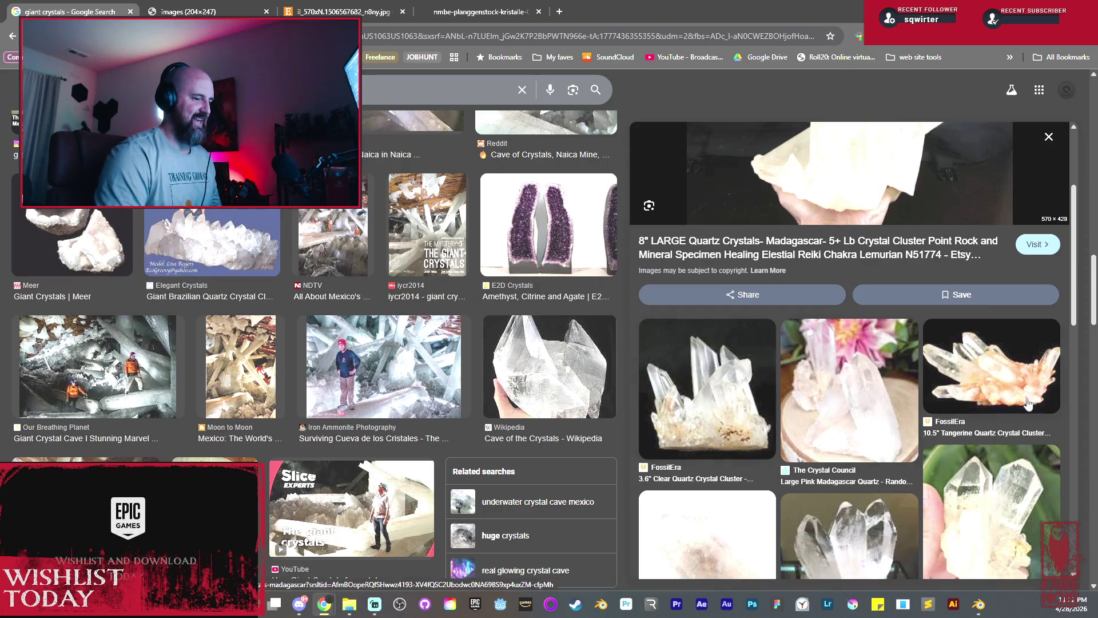
scroll(989, 366, "down", 2)
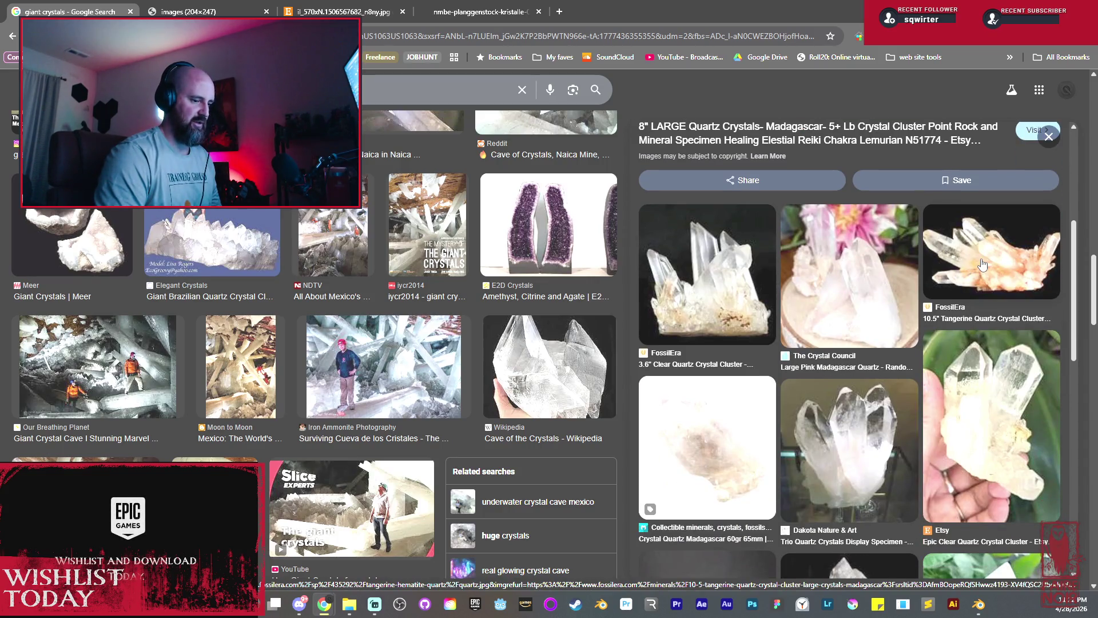
Open the Tangerine Quartz and 100g clear quartz cluster photos in their own tabs.
left_click(983, 264)
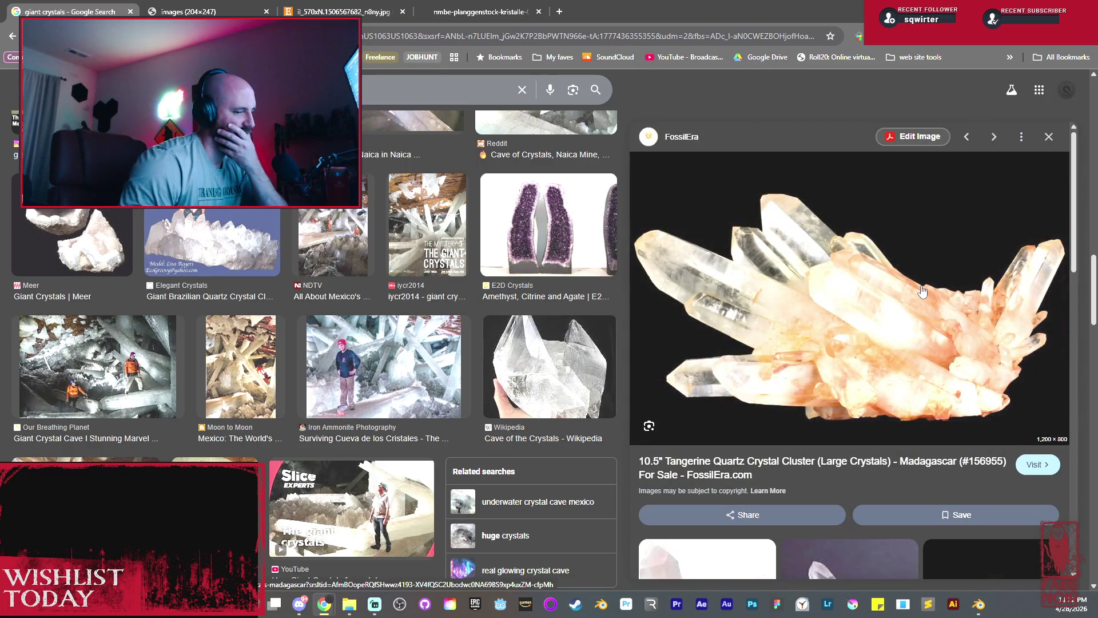
right_click(921, 270)
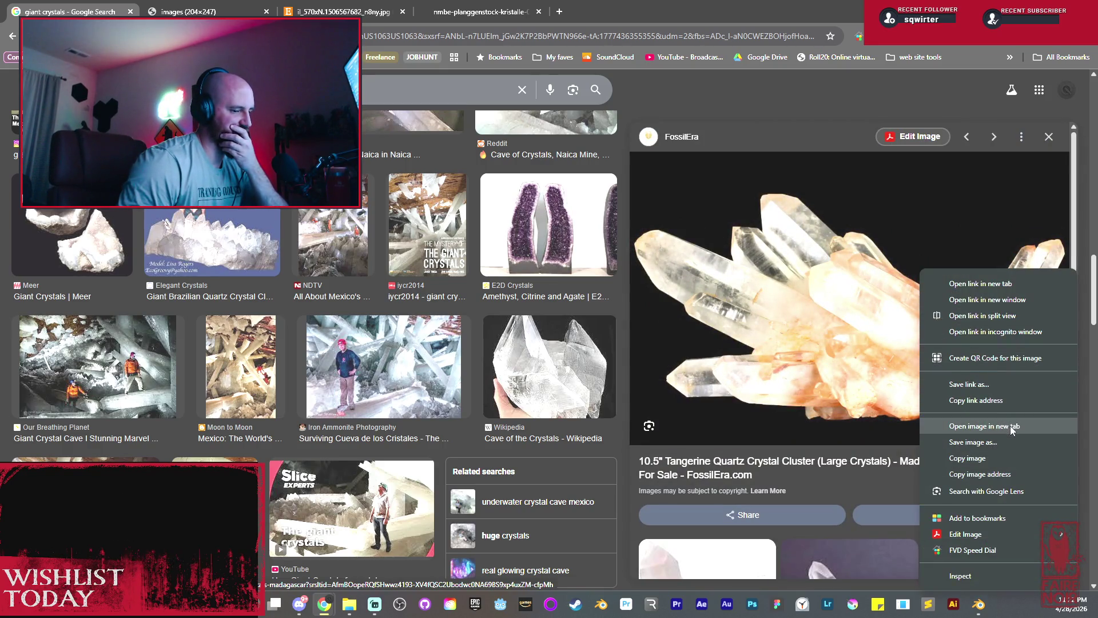
left_click(1012, 426)
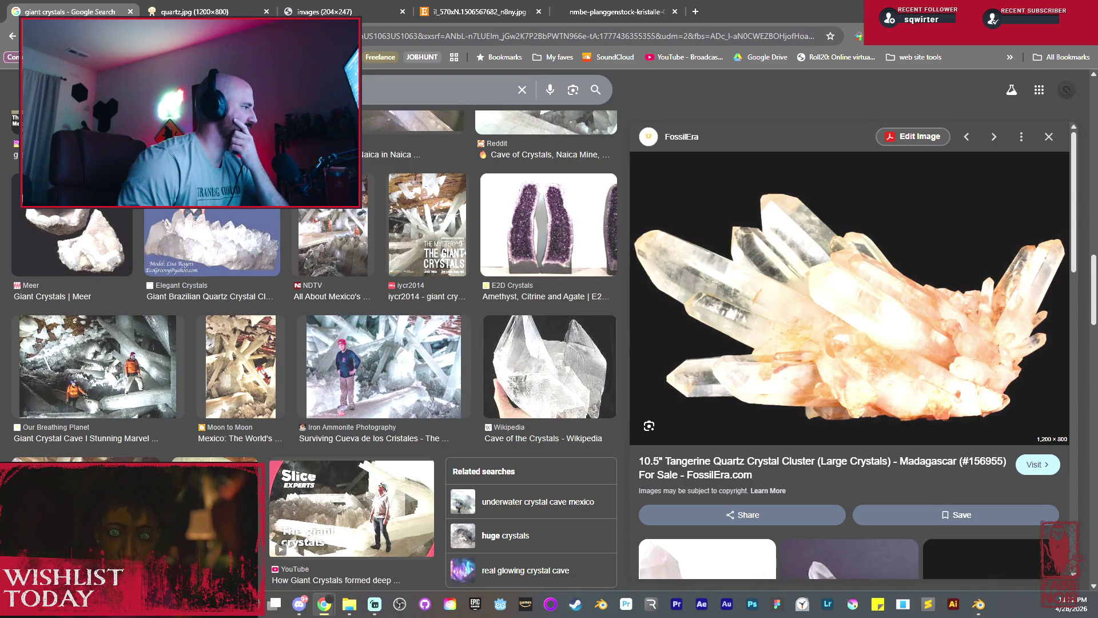
scroll(787, 396, "down", 3)
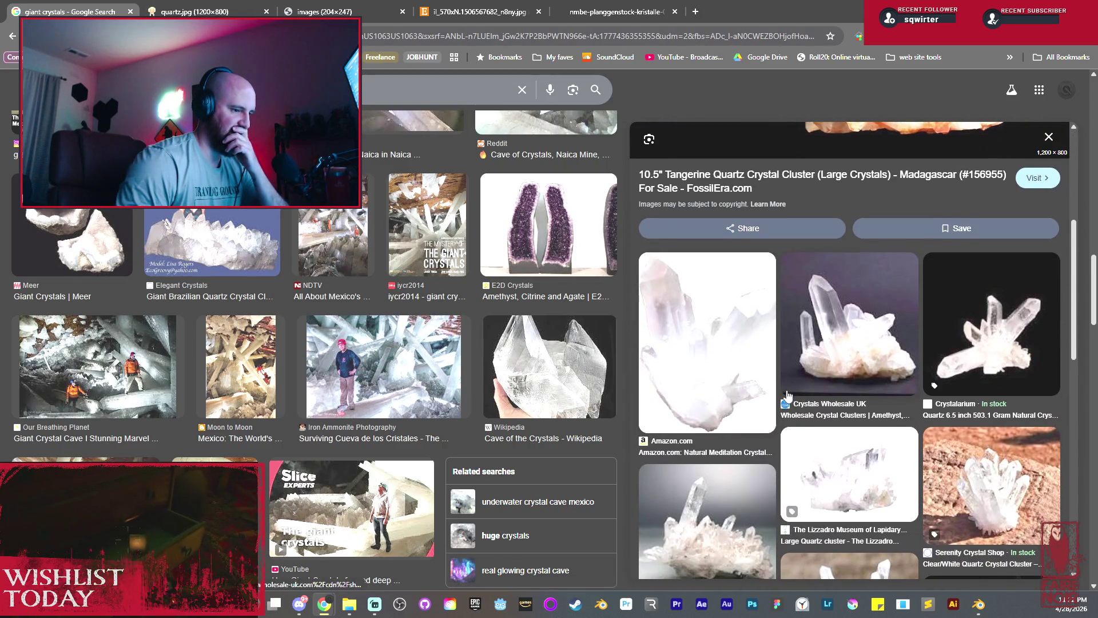
scroll(787, 394, "down", 1)
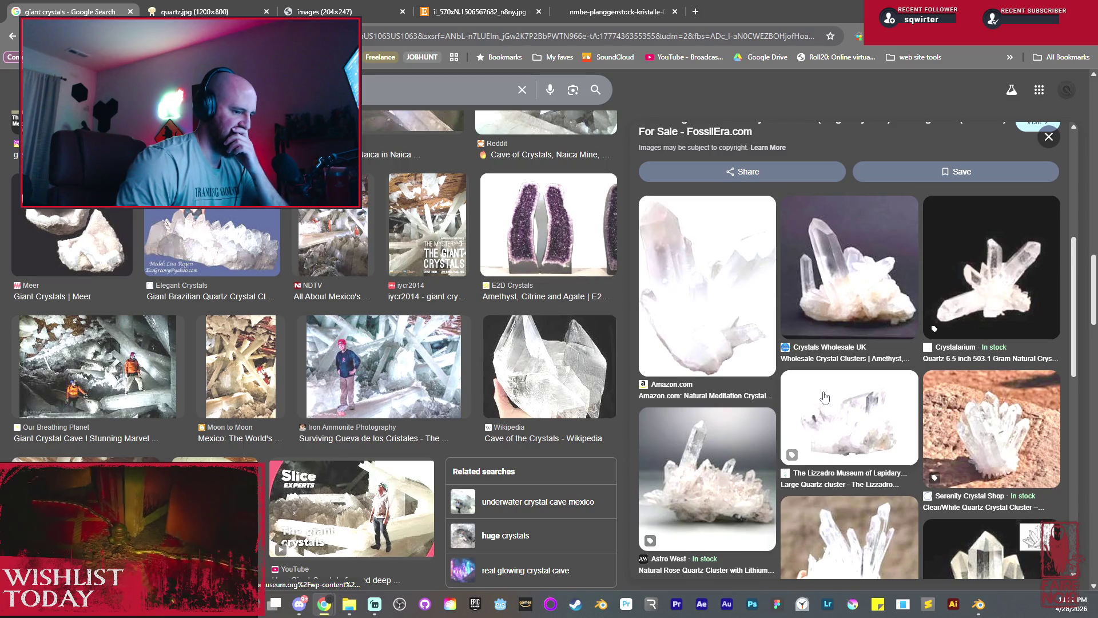
scroll(1005, 298, "down", 3)
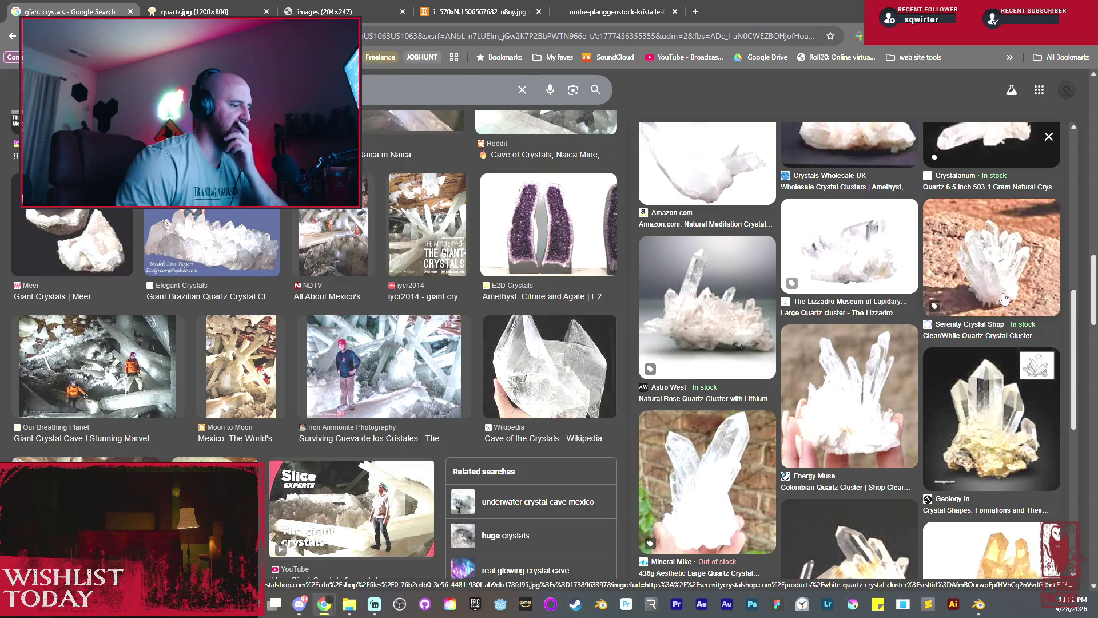
scroll(727, 315, "down", 2)
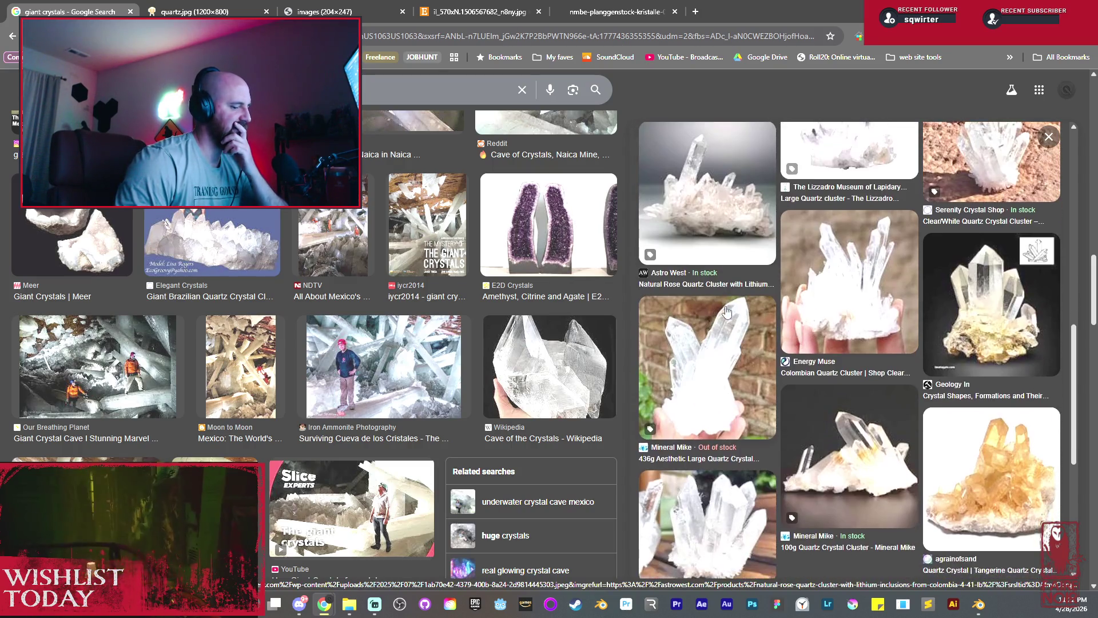
left_click(875, 447)
right_click(864, 352)
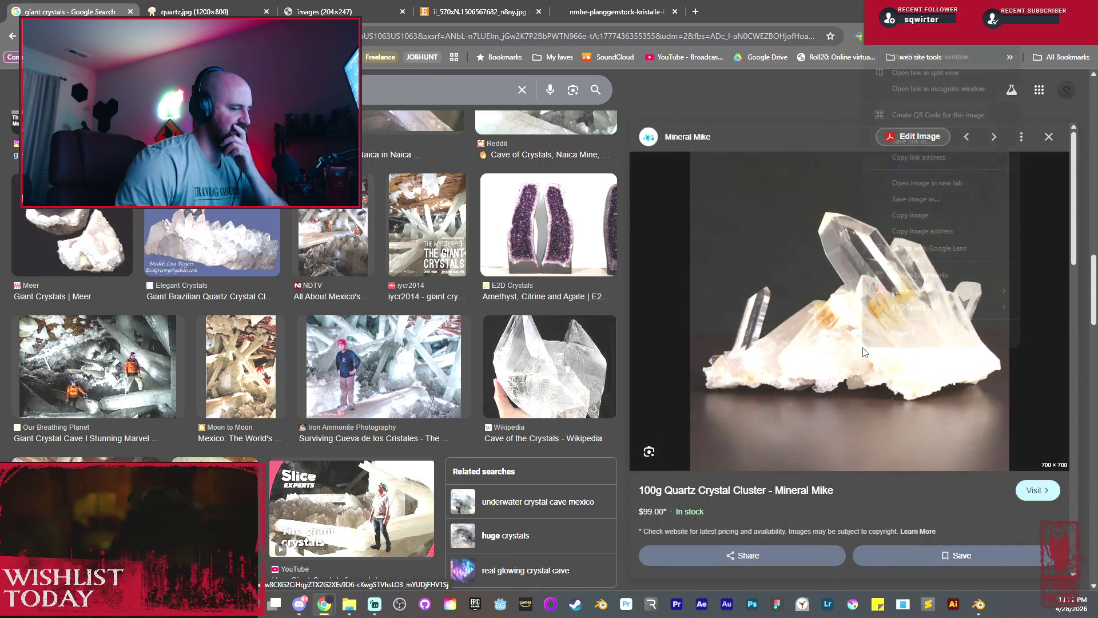
left_click(885, 181)
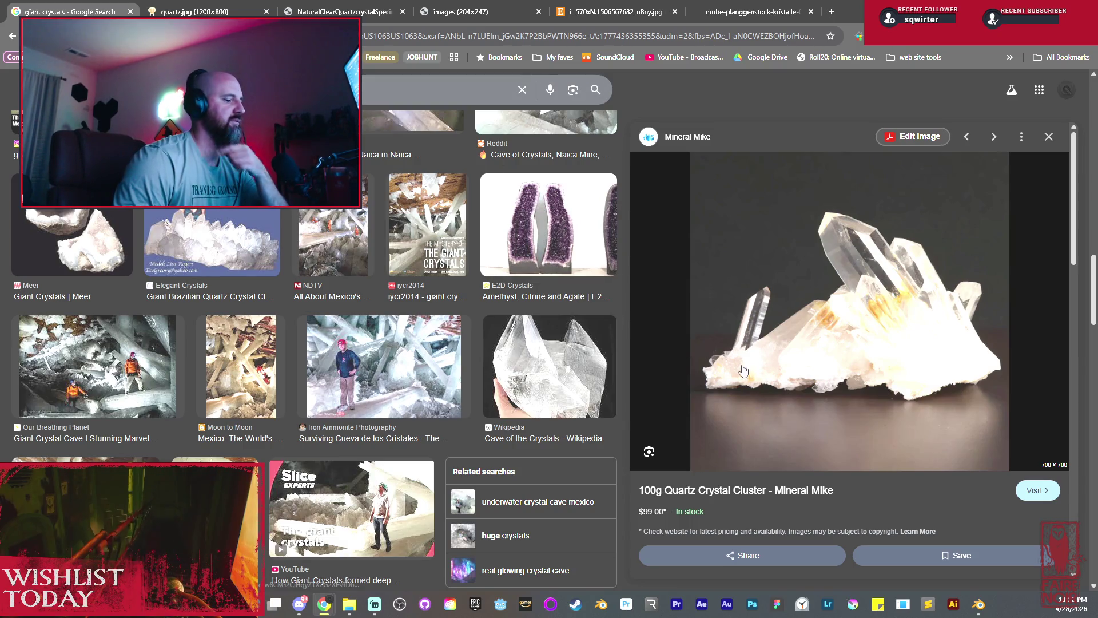
scroll(744, 371, "down", 5)
scroll(791, 412, "down", 2)
scroll(836, 446, "down", 2)
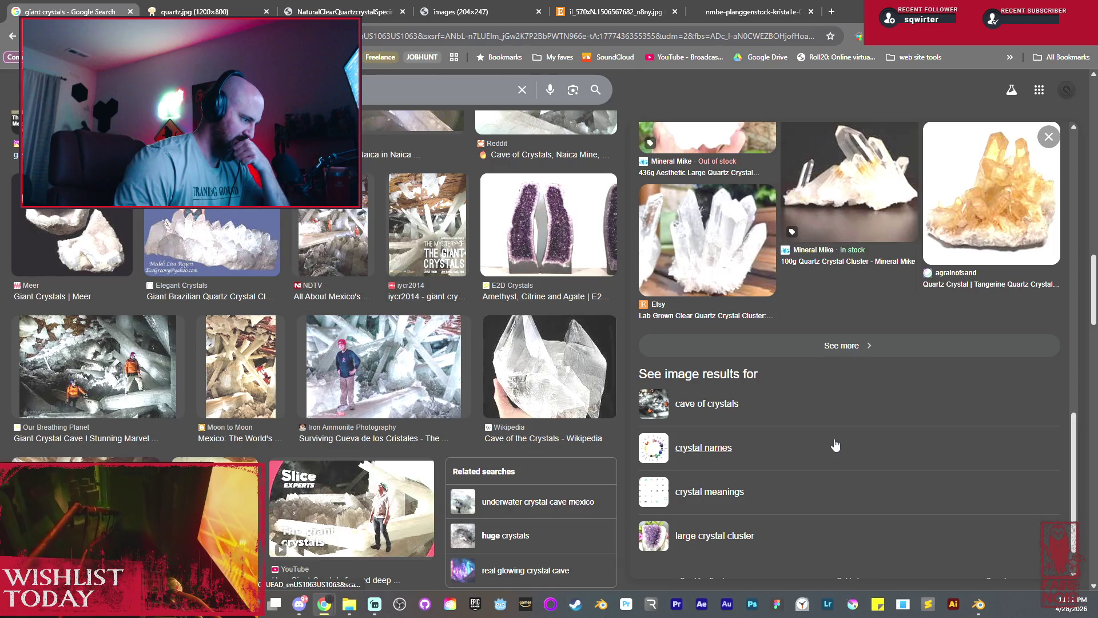
scroll(822, 388, "up", 1)
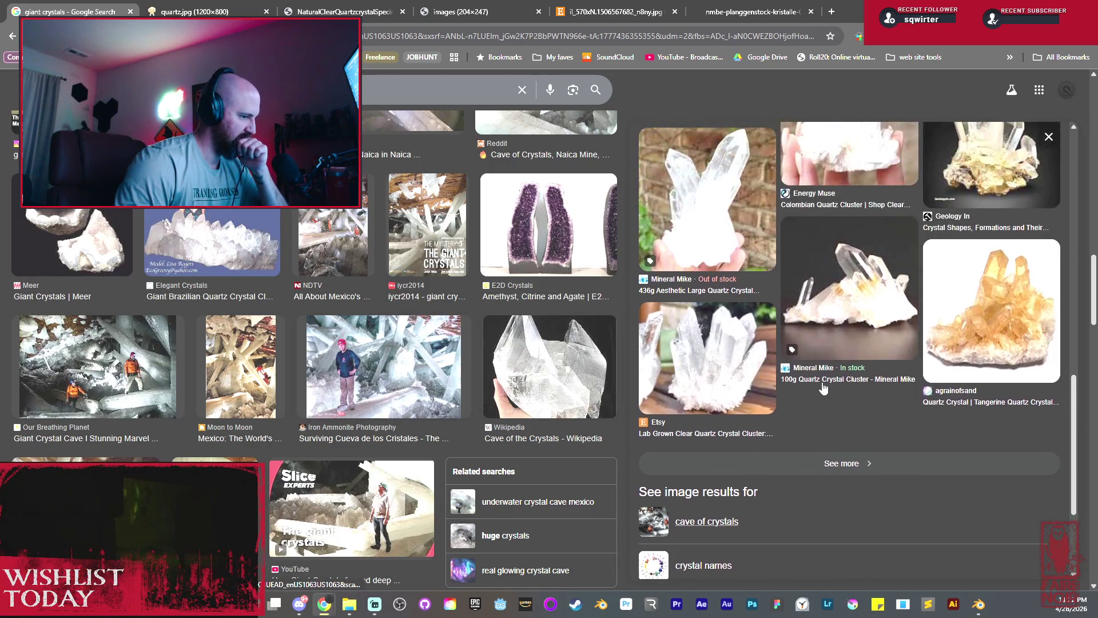
scroll(822, 388, "up", 2)
scroll(821, 389, "up", 2)
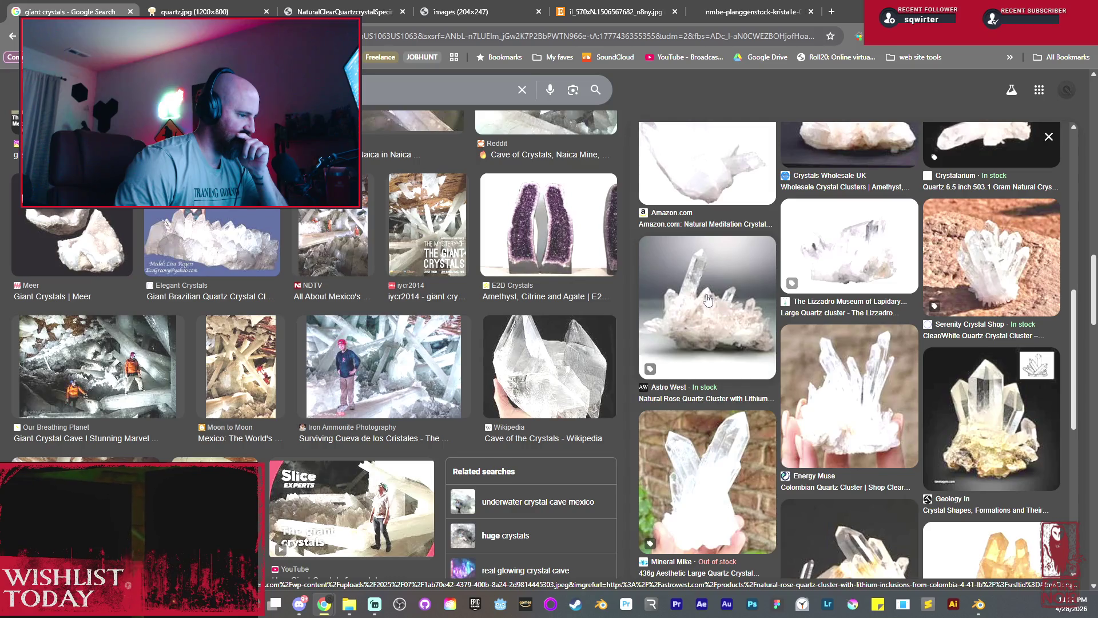
Open the Colombian rose quartz cluster photo in its own tab and switch to the tangerine photo.
left_click(771, 349)
right_click(820, 322)
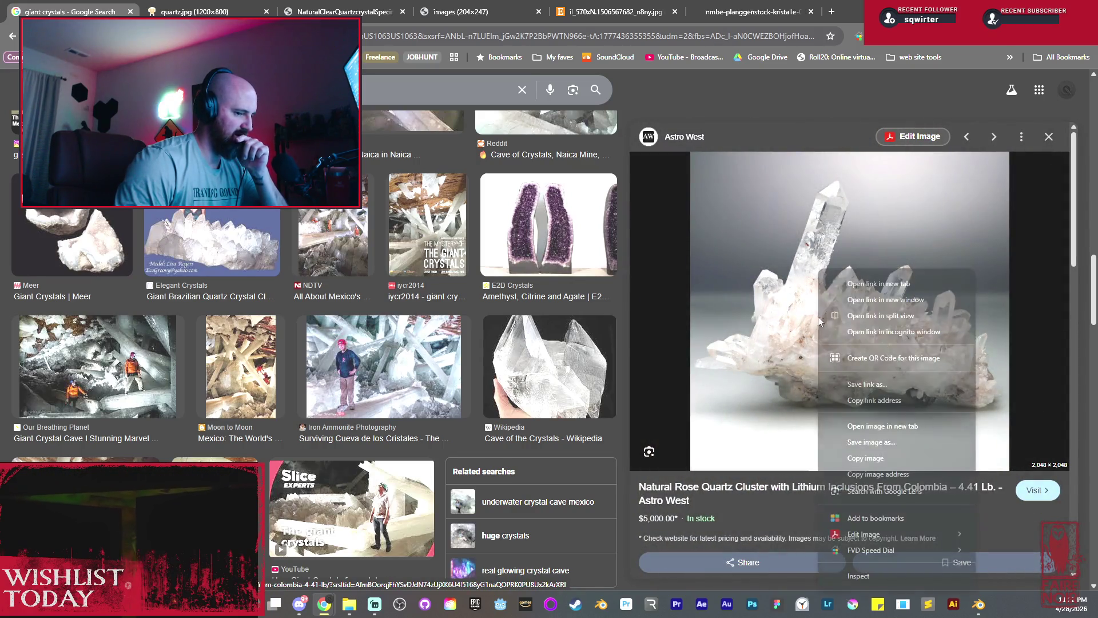
left_click(923, 430)
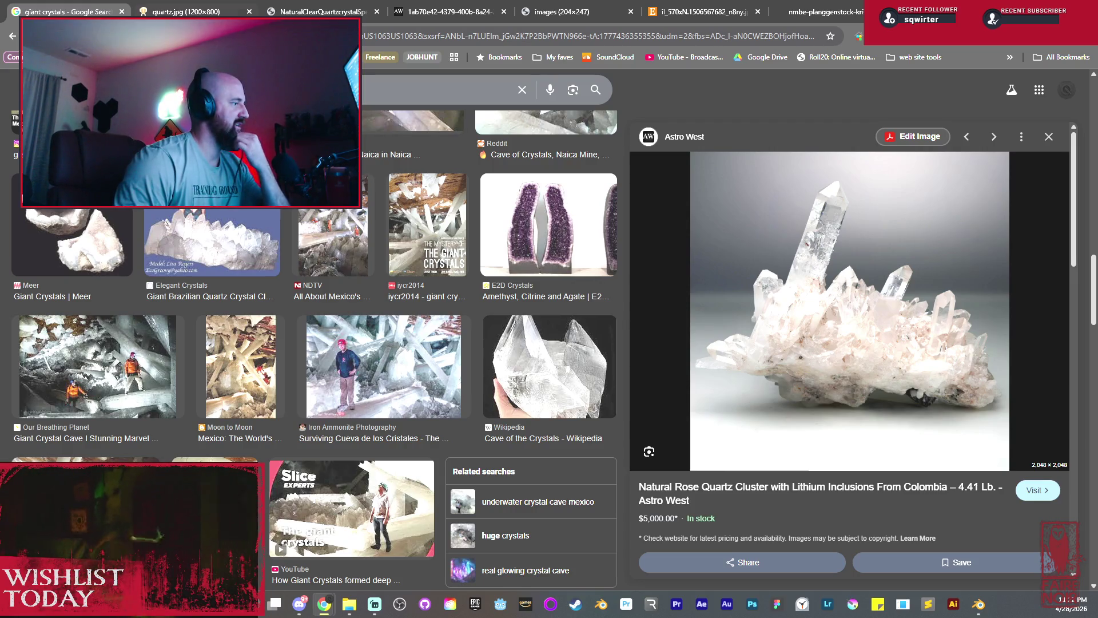
key("ctrl+Tab")
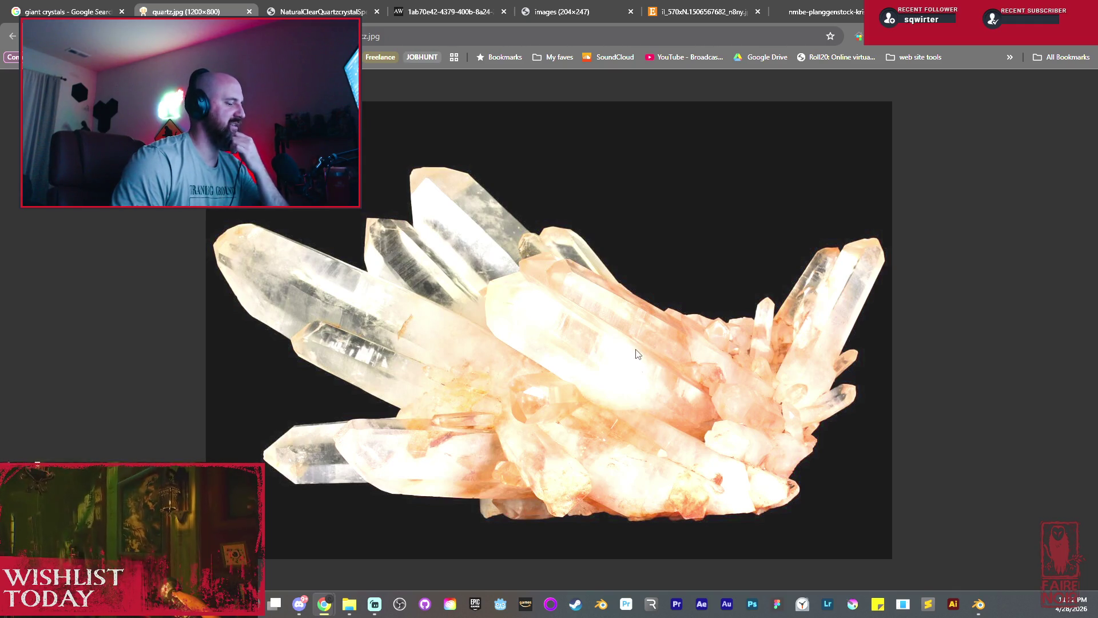
Check the tangerine photo's web address, then move on to the clear quartz cluster tab.
left_click(400, 37)
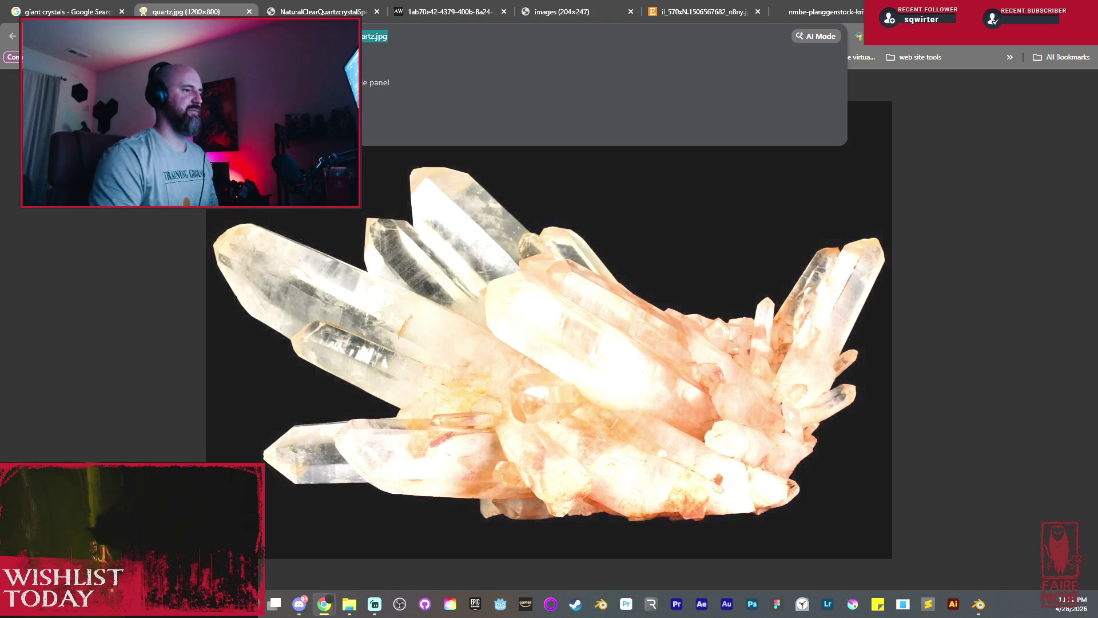
key("Escape")
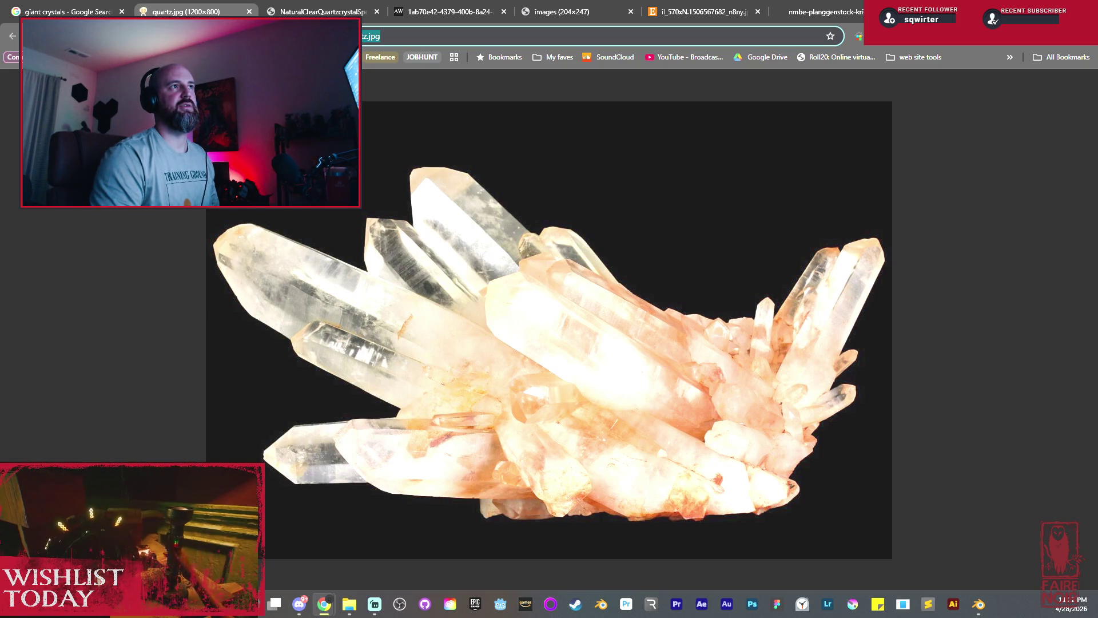
key("Escape")
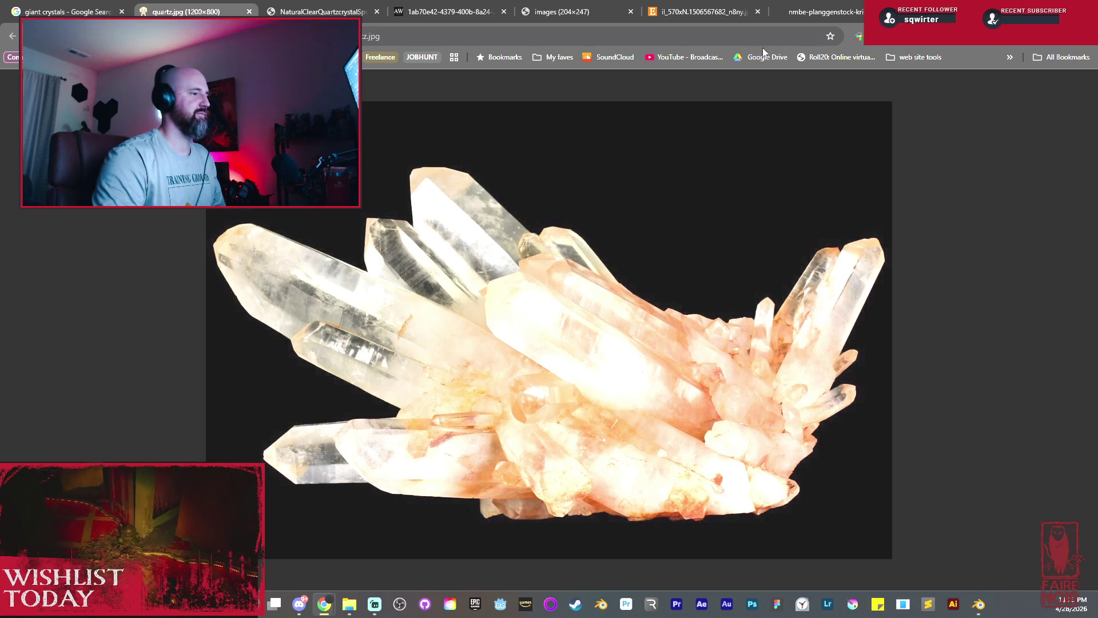
key("ctrl+Tab")
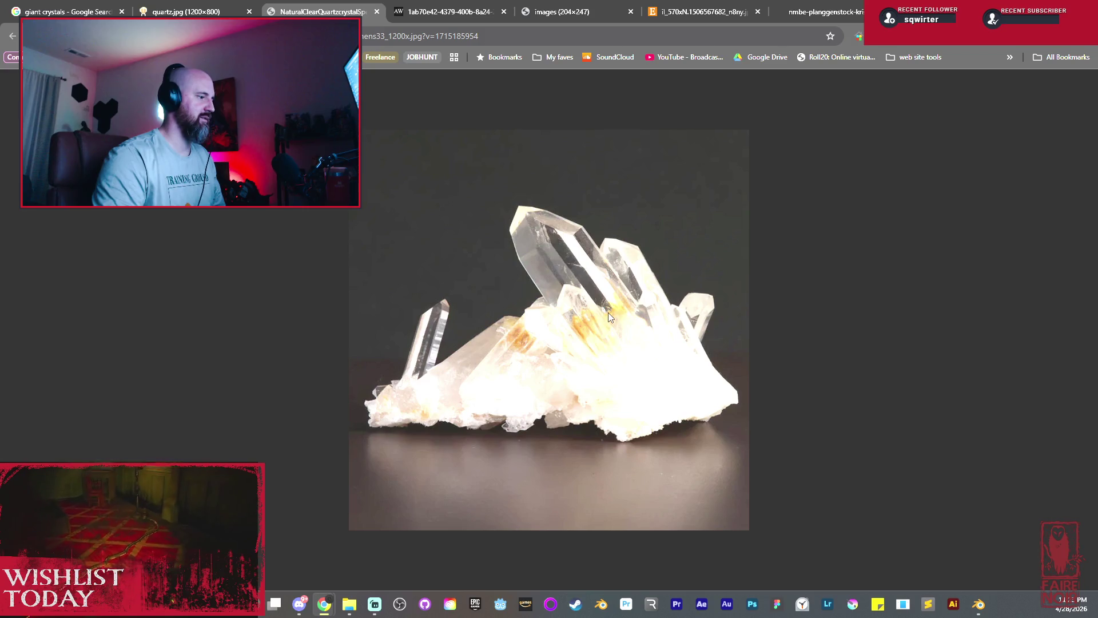
Check the clear quartz photo's web address, then go back to the tangerine quartz.jpg tab.
left_click(493, 37)
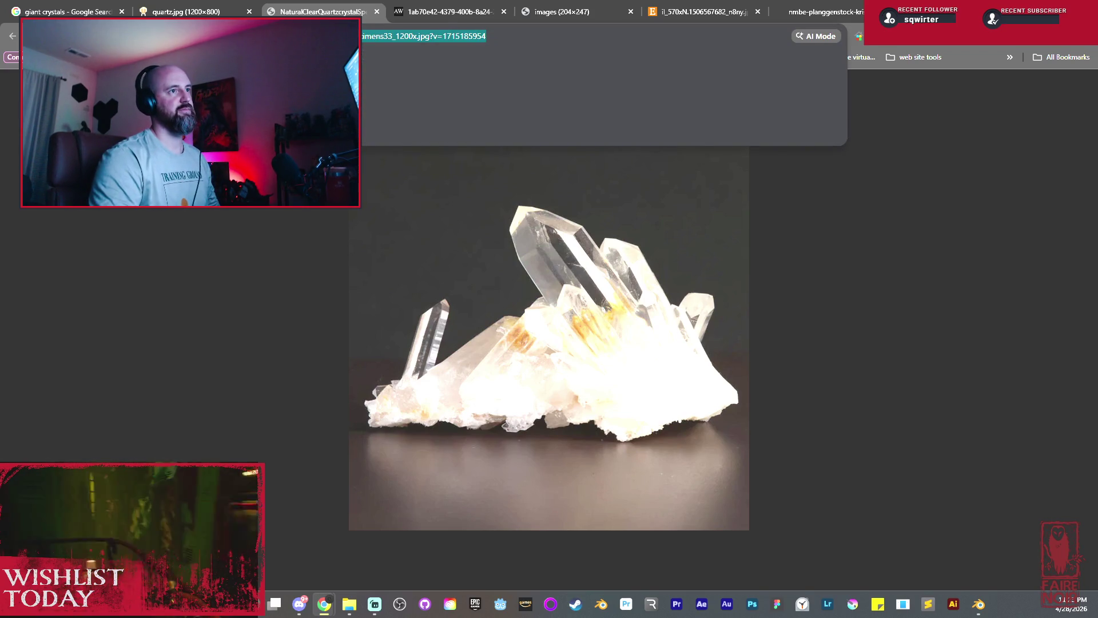
key("Escape")
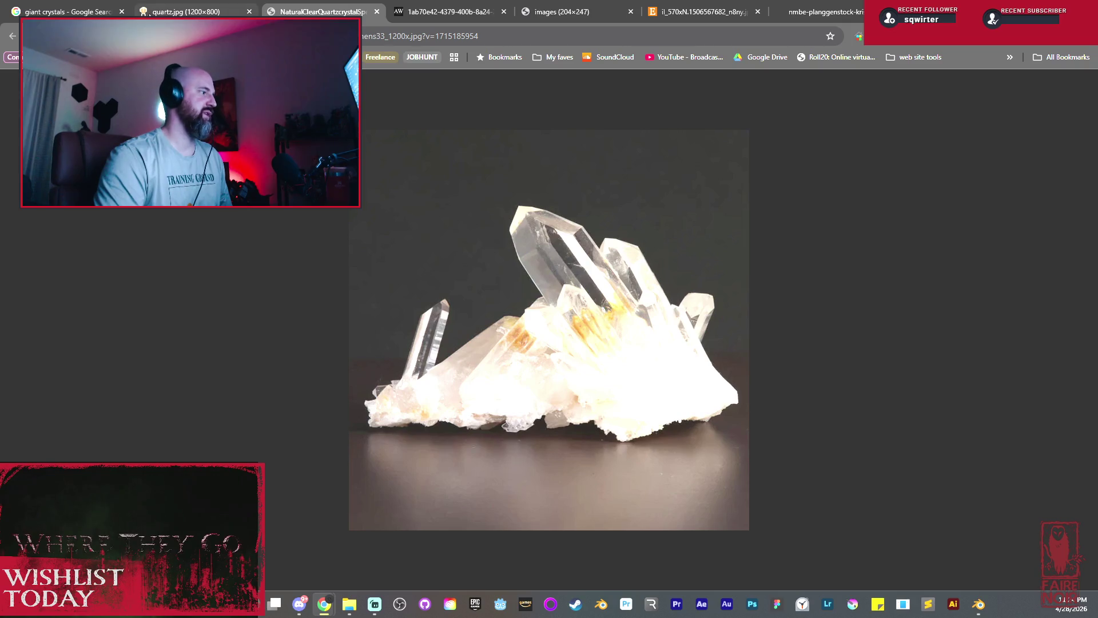
key("ctrl+shift+Tab")
left_click(958, 202)
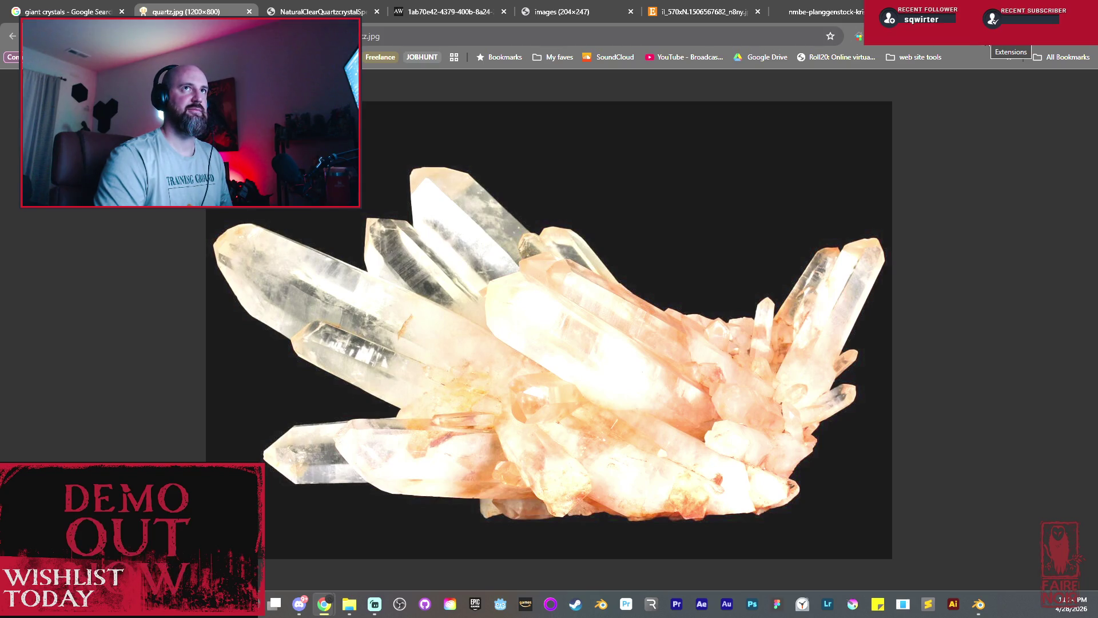
Pin the Save to Pinterest extension to the toolbar and settle on the rose quartz cluster tab.
left_click(985, 36)
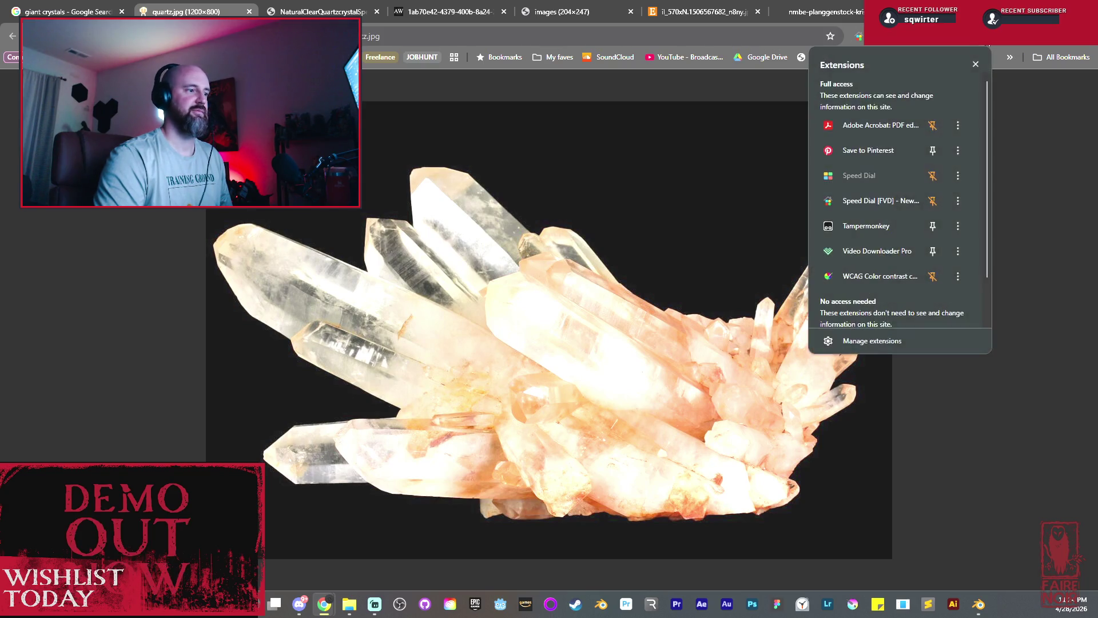
left_click(933, 151)
left_click(1003, 125)
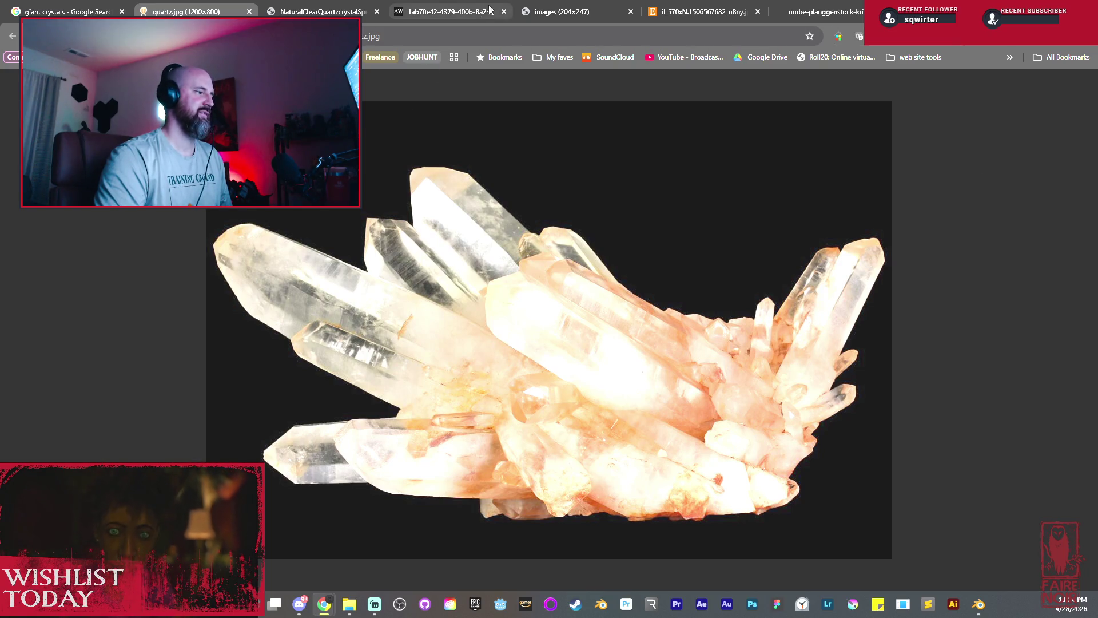
left_click(442, 10)
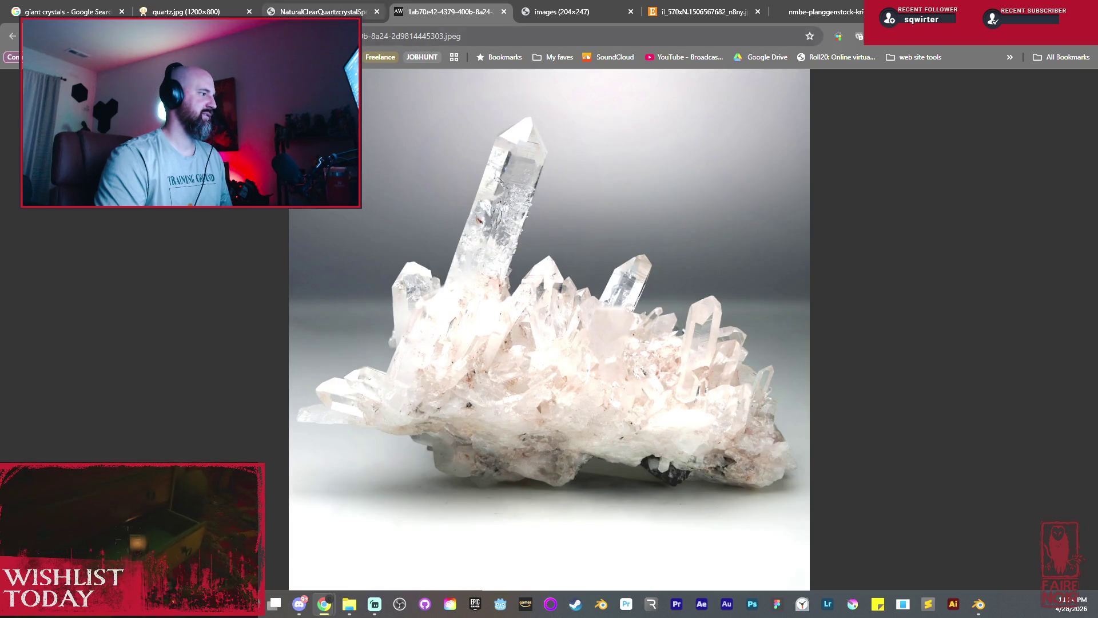
left_click(322, 11)
left_click(442, 12)
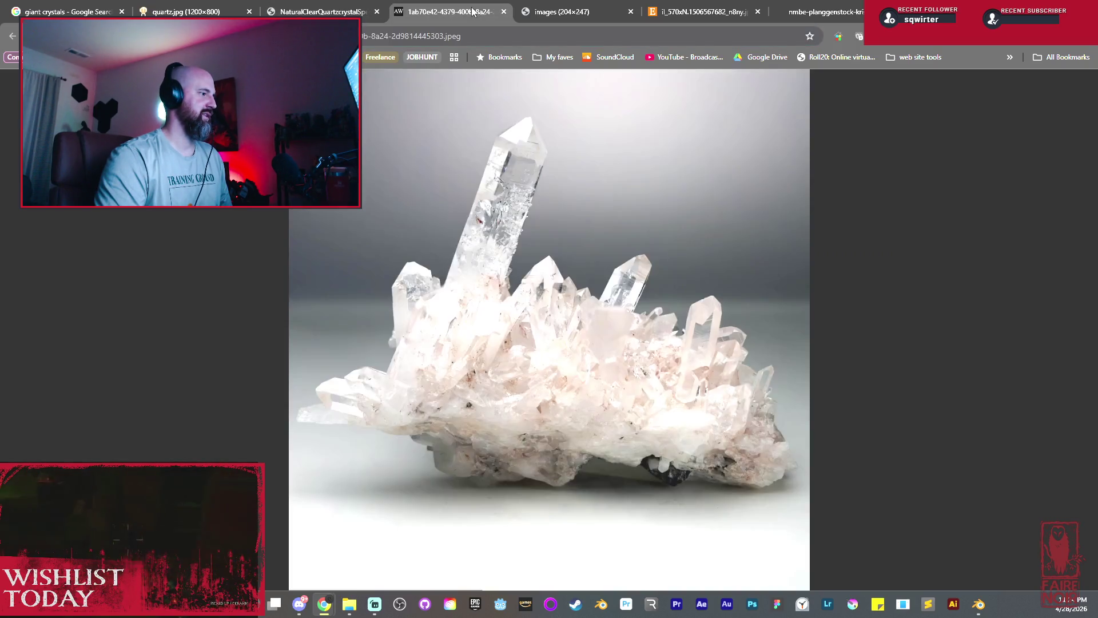
Check the Save to Pinterest store page from the extension's options, then close it again.
right_click(963, 46)
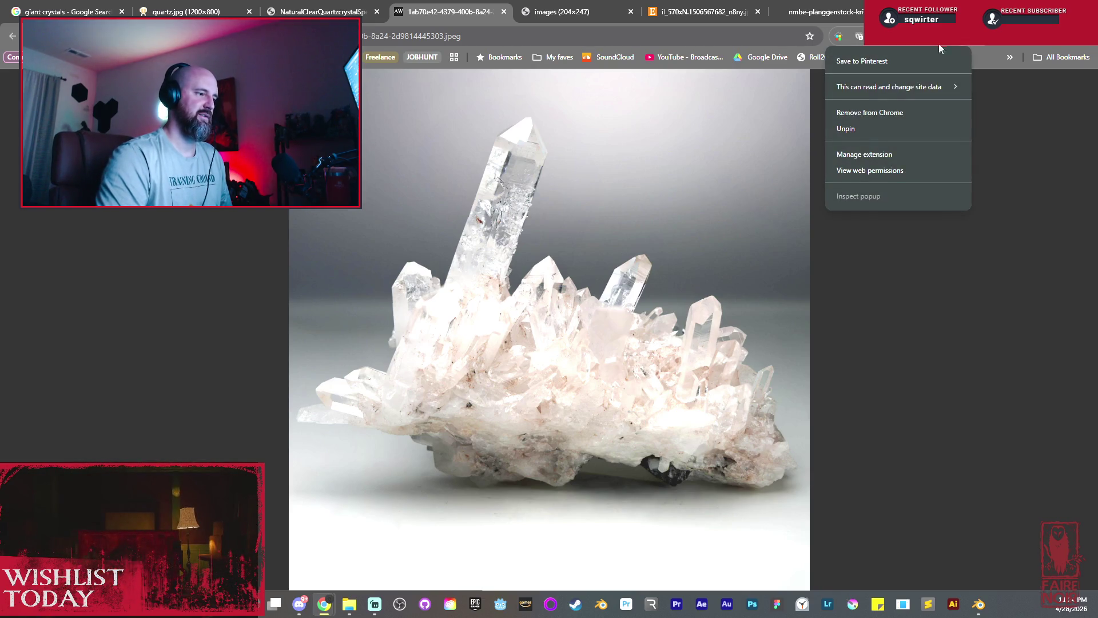
left_click(878, 63)
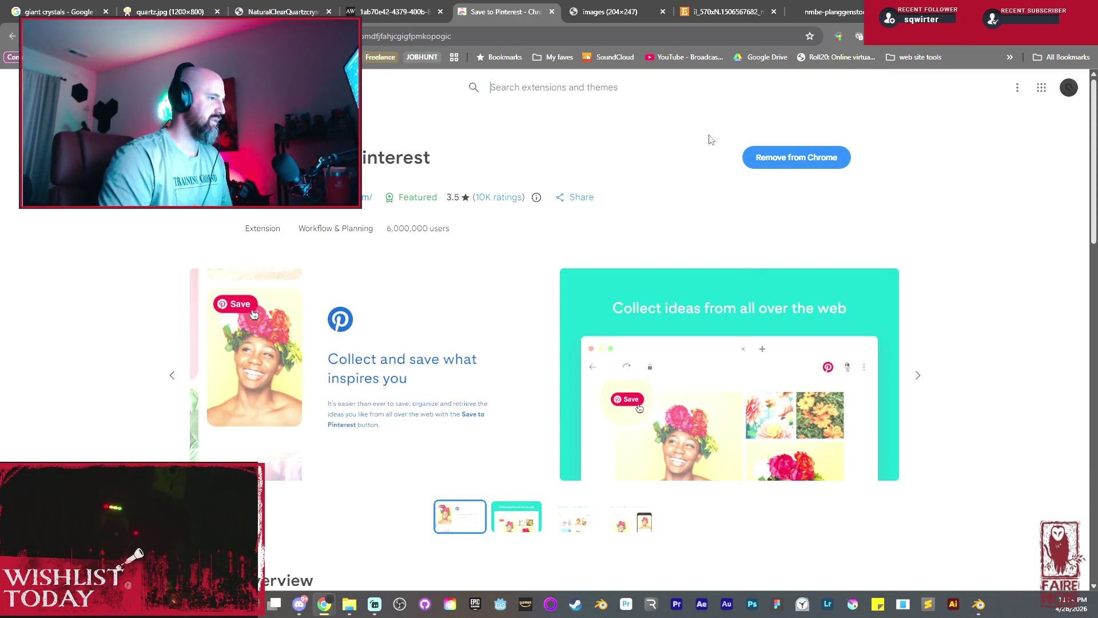
left_click(552, 12)
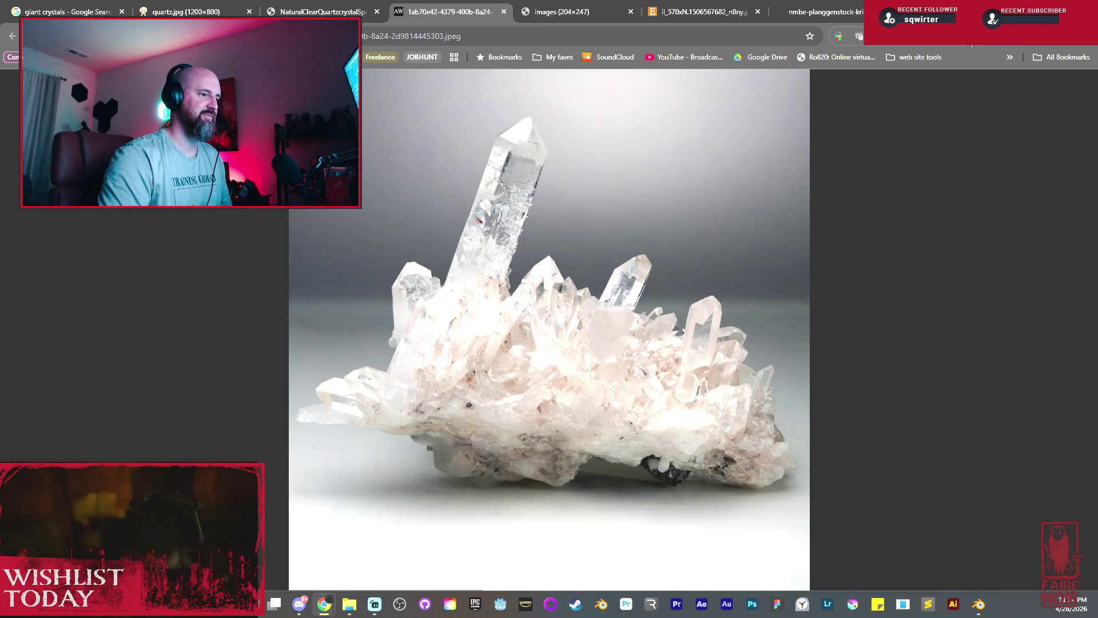
right_click(967, 46)
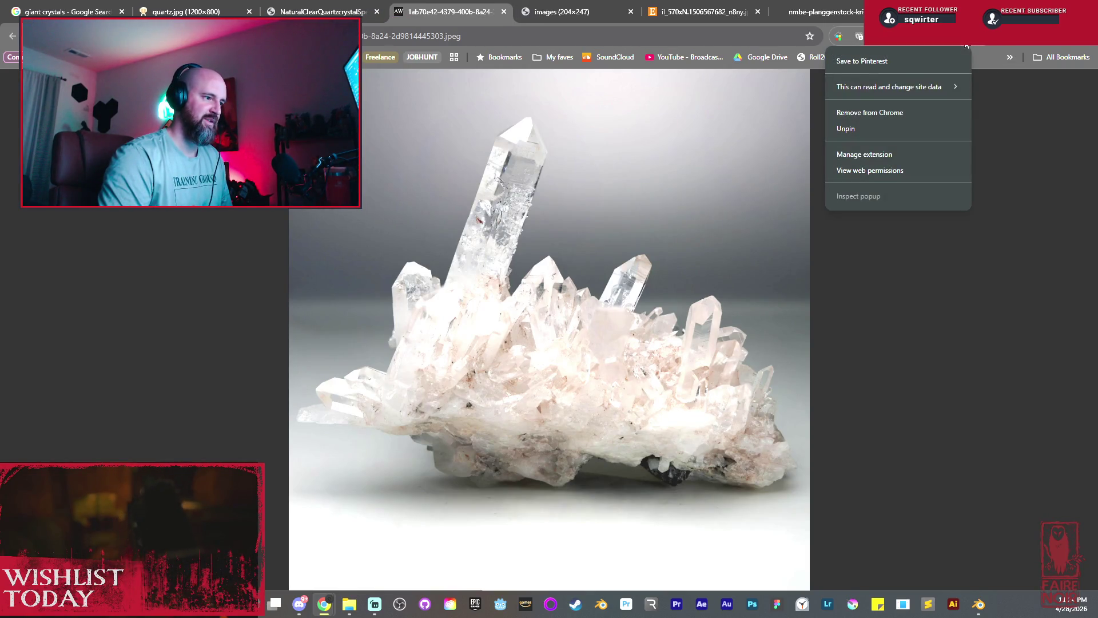
left_click(1009, 178)
left_click(643, 366)
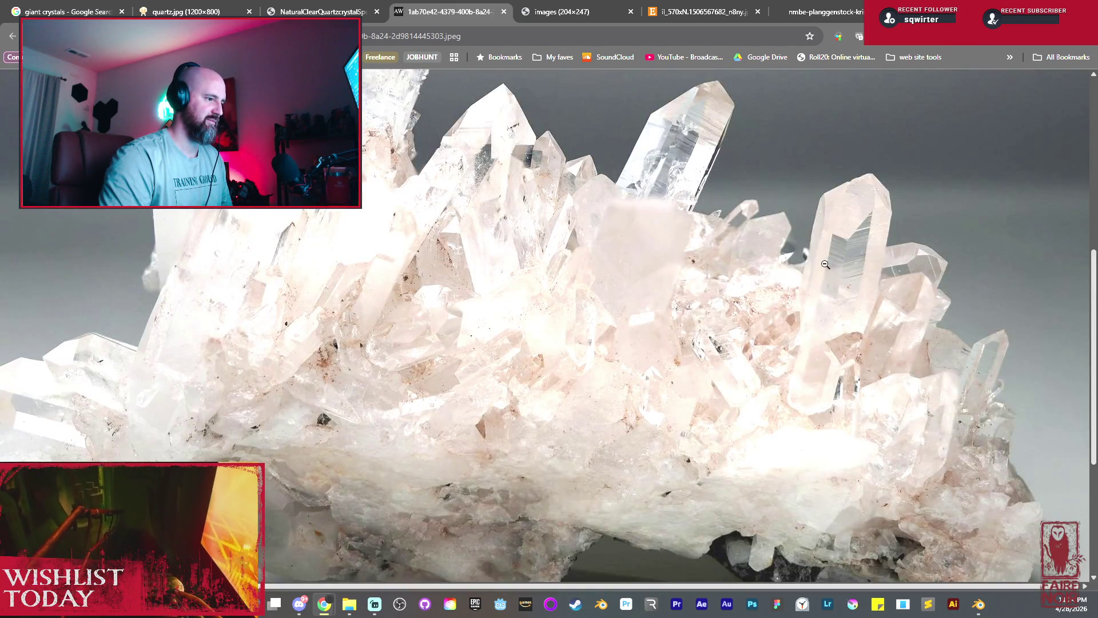
left_click(643, 366)
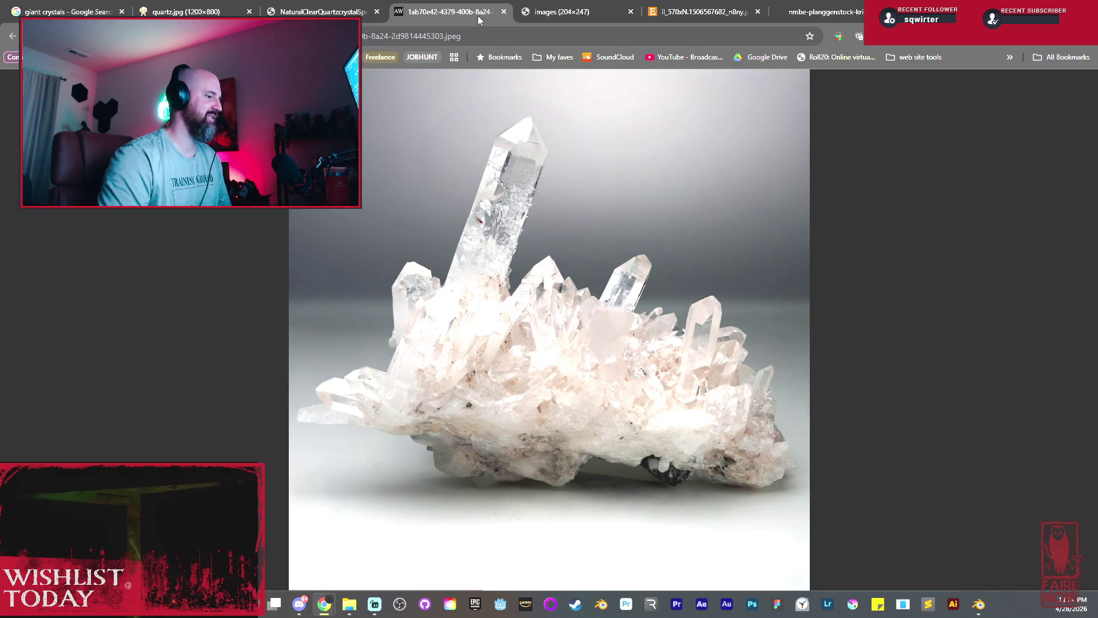
Remove the Save to Pinterest extension from Chrome and confirm its uninstall.
left_click(487, 45)
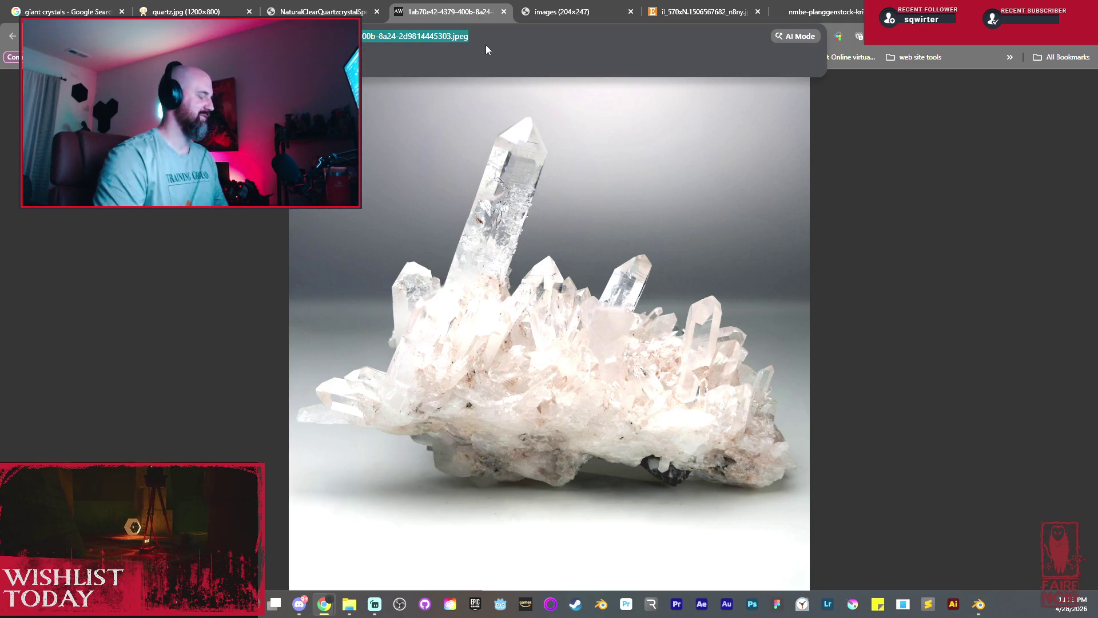
key("Escape")
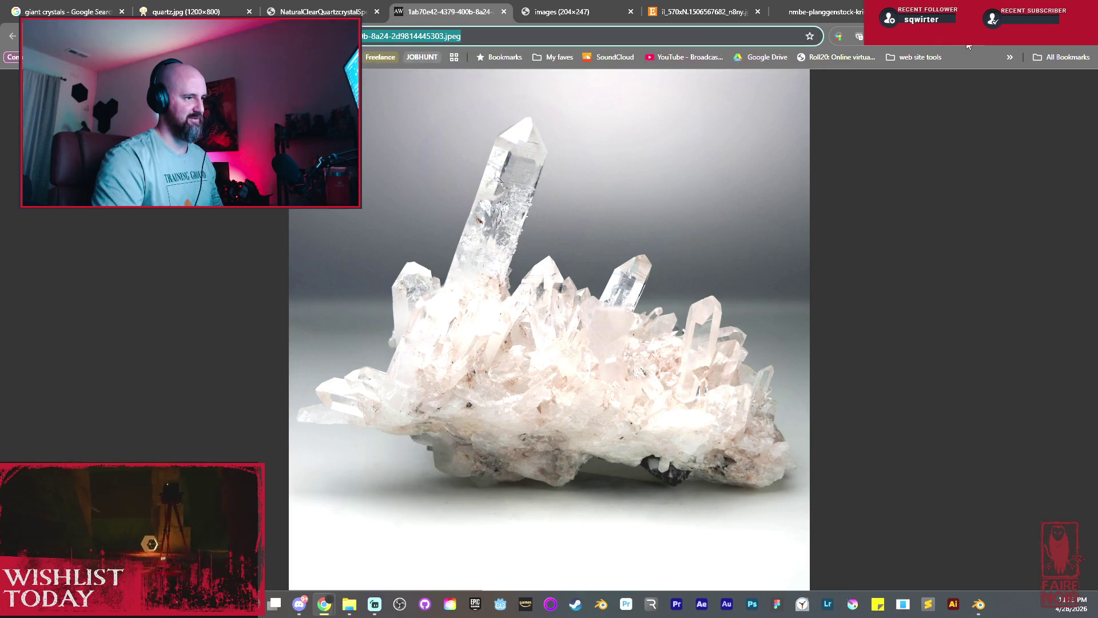
right_click(968, 43)
left_click(899, 114)
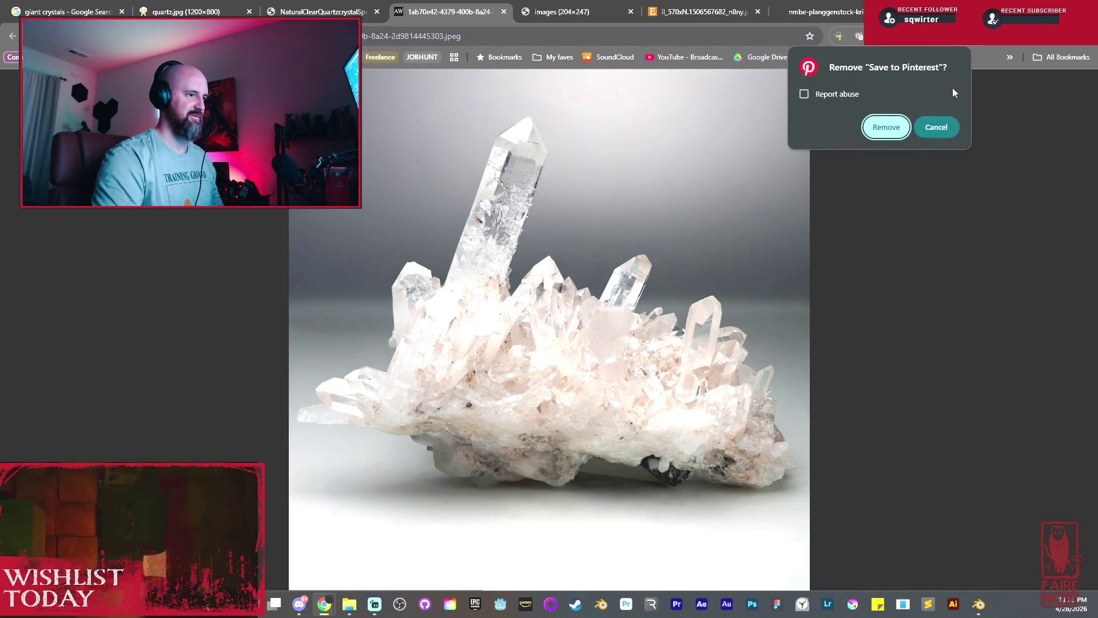
left_click(886, 128)
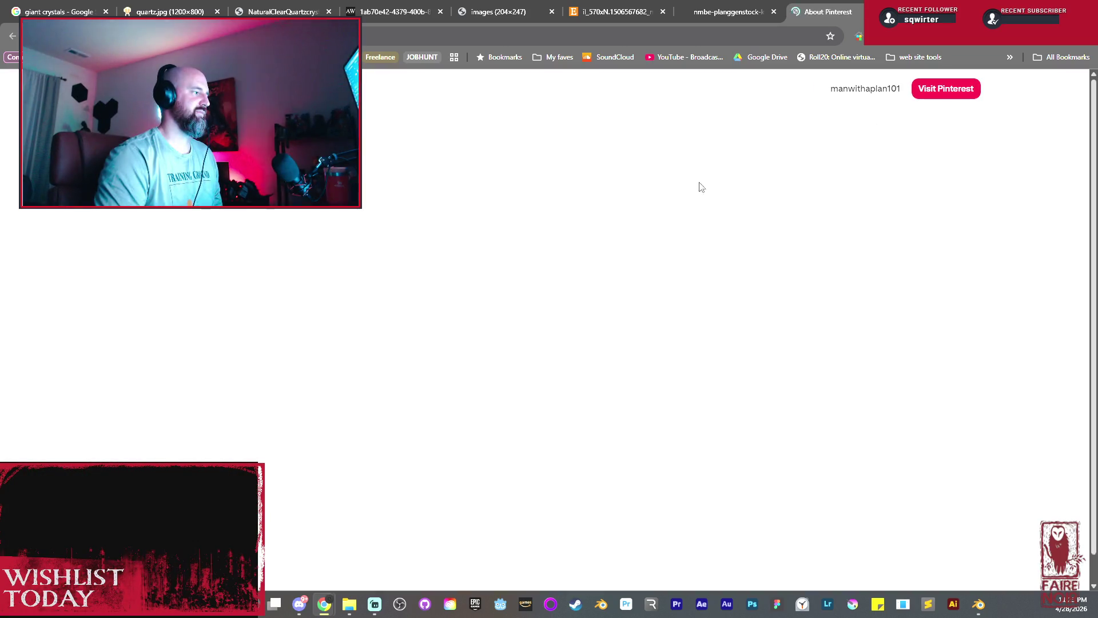
Close the About Pinterest tab so the Bern giant crystal photo shows again.
key("ctrl+w")
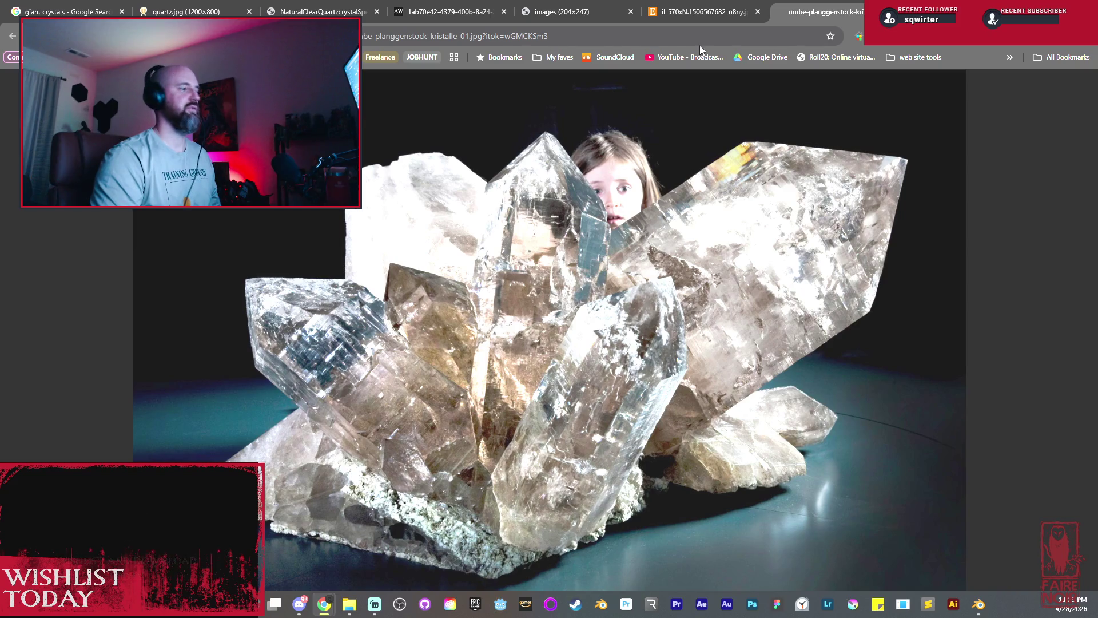
Flip through the crystal reference tabs and close the white quartz and natural clear quartz pages.
left_click(459, 13)
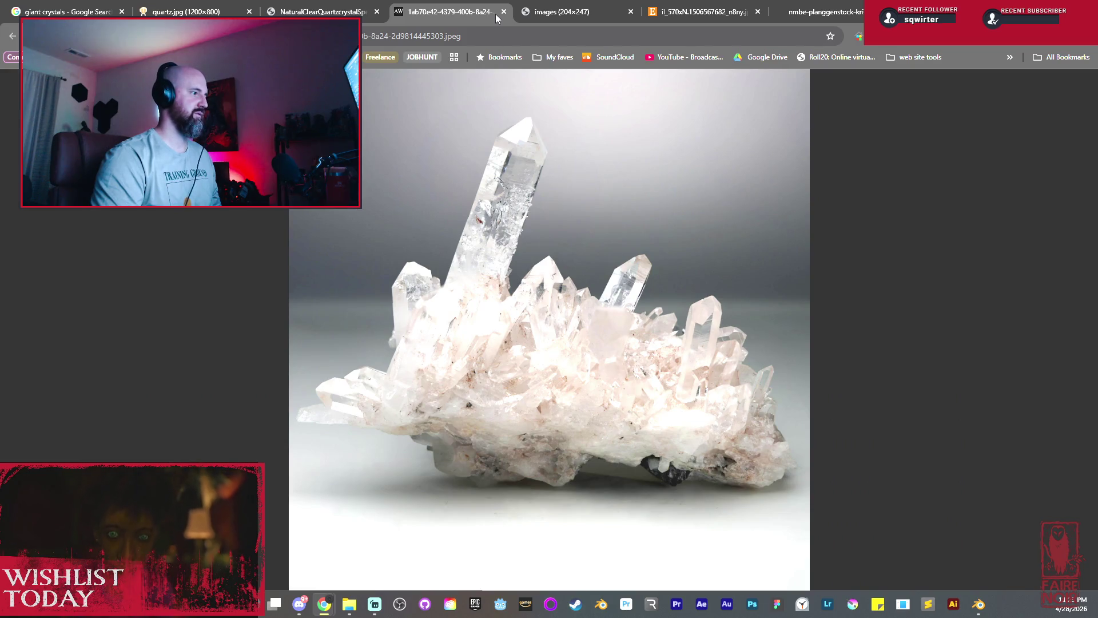
left_click(564, 18)
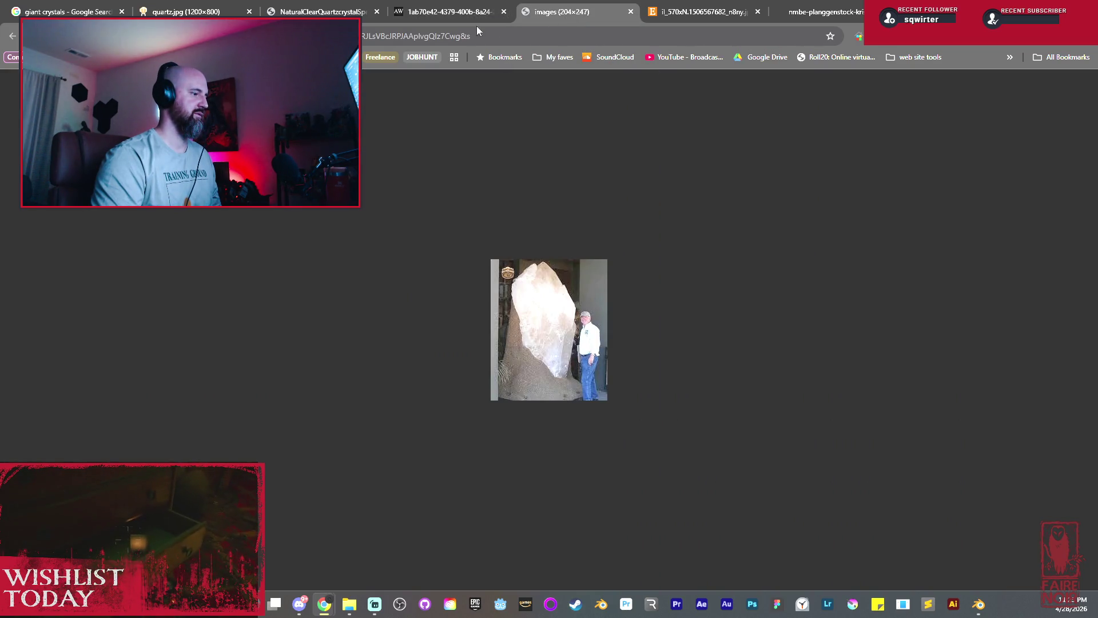
left_click(430, 16)
left_click(699, 12)
left_click(561, 12)
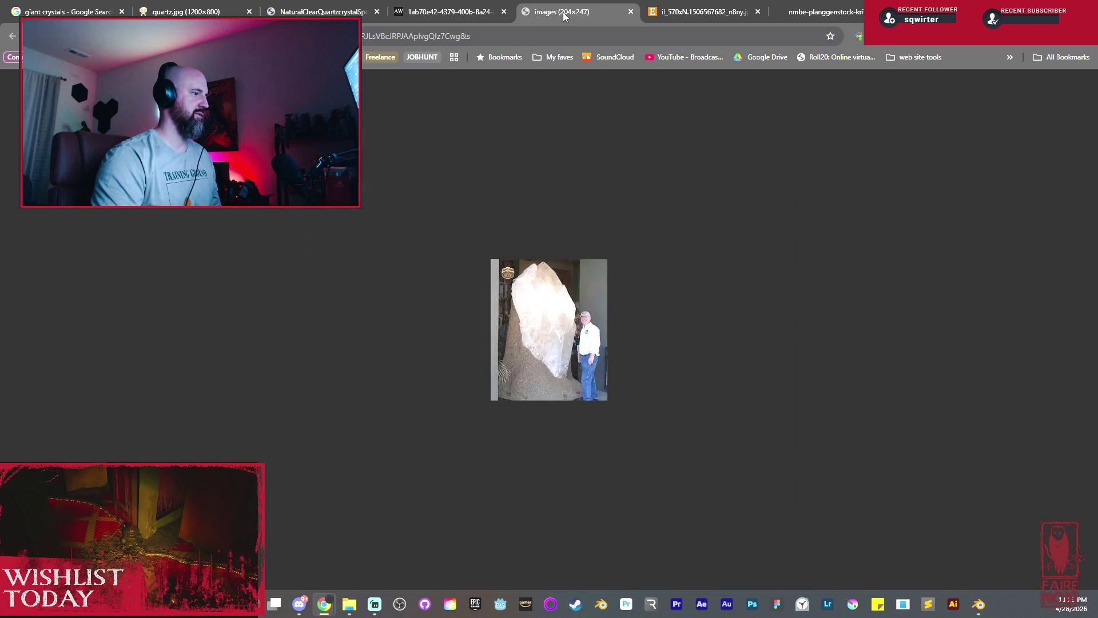
left_click(447, 12)
left_click(504, 11)
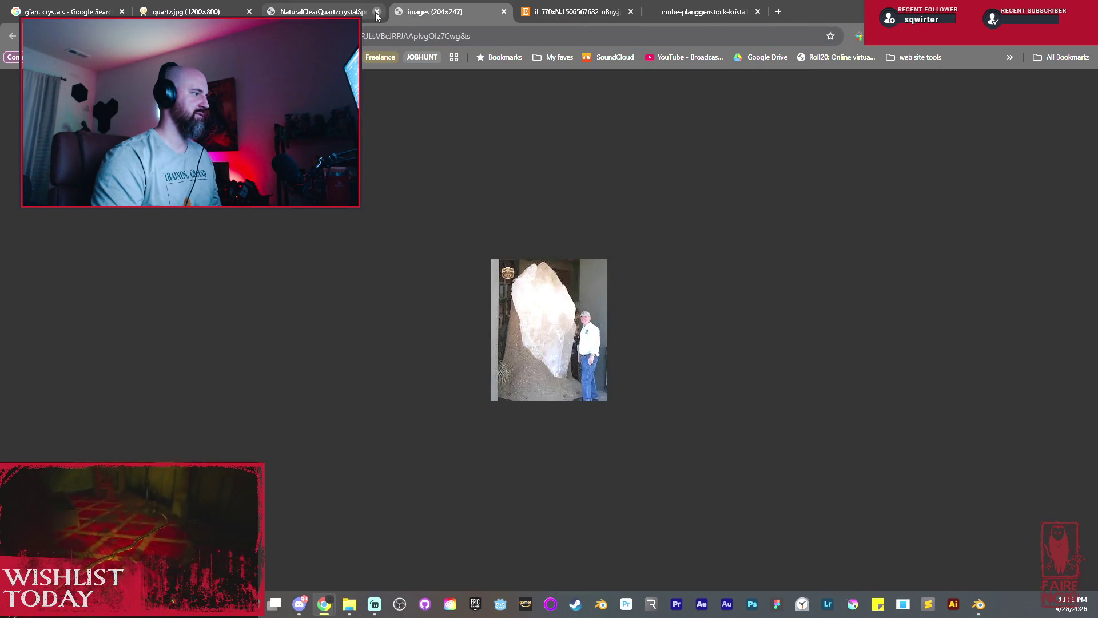
left_click(376, 11)
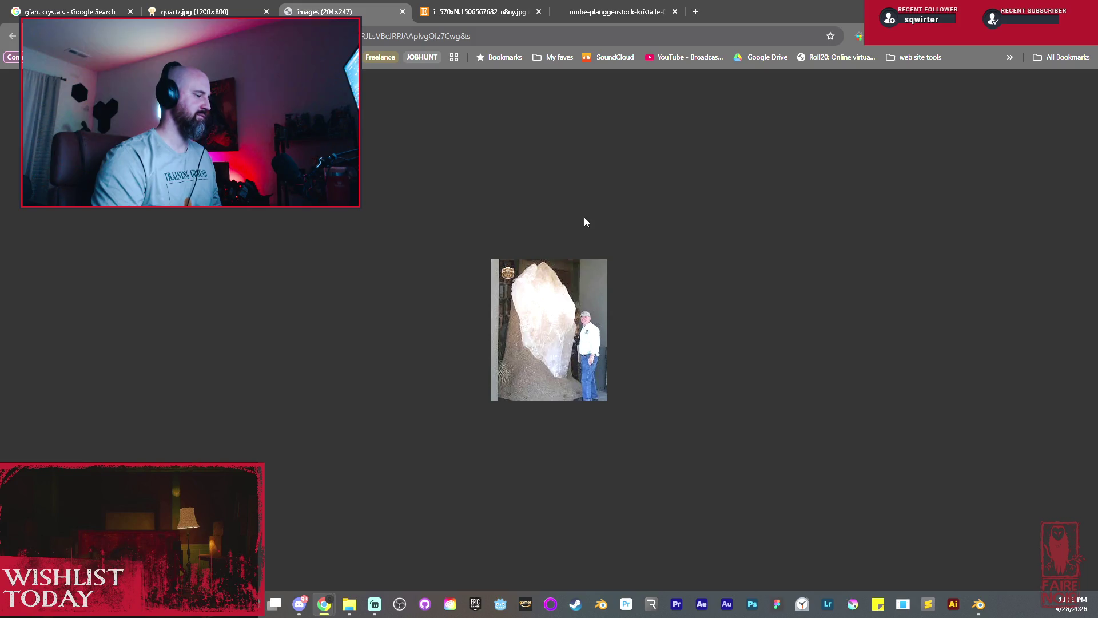
Check the giant crystal and hand-held twin crystal photo addresses, ending on the Bern smoky cluster photo.
left_click(484, 40)
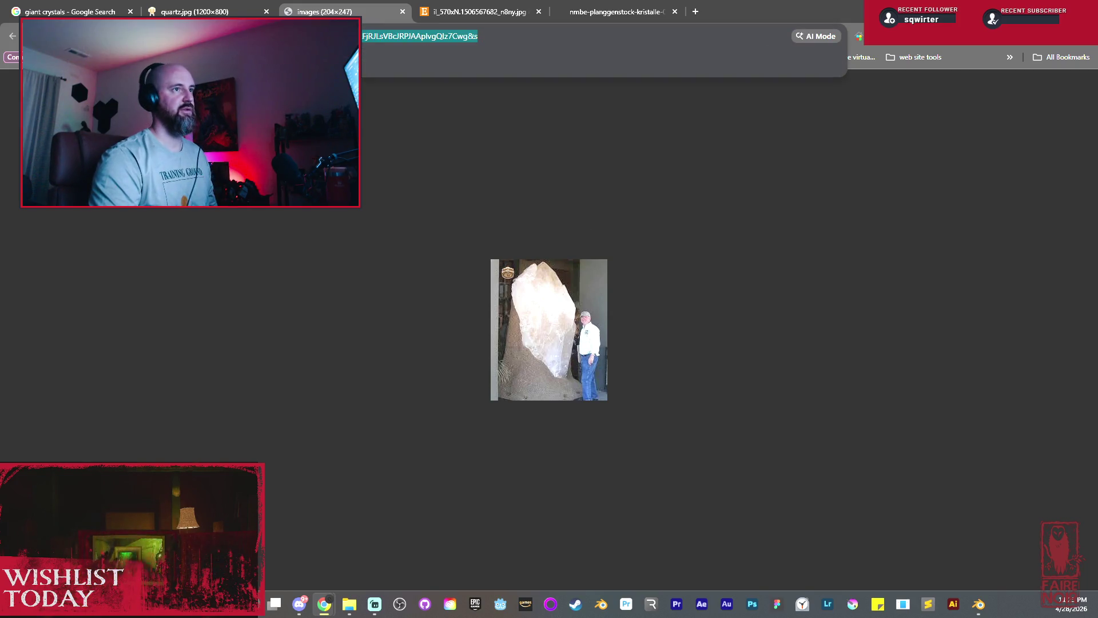
key("Escape")
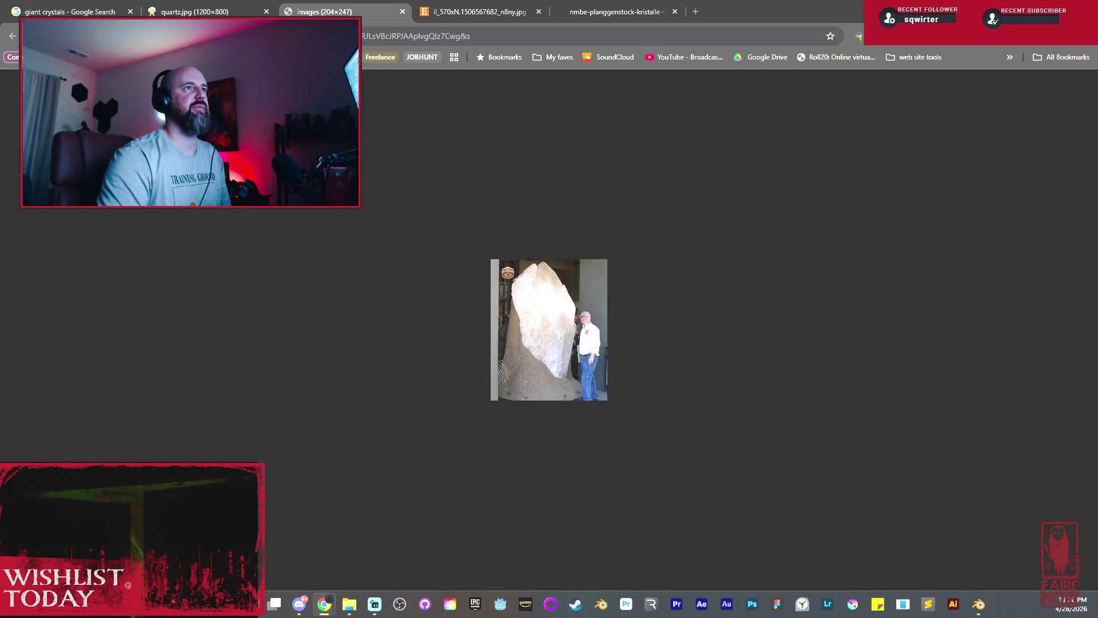
left_click(487, 13)
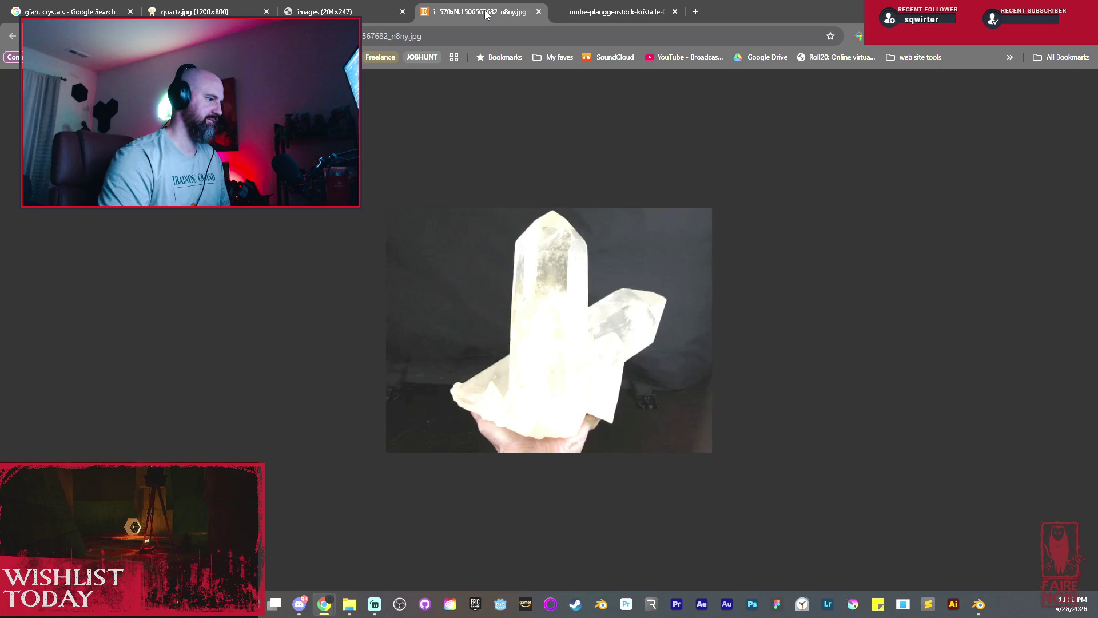
left_click(453, 40)
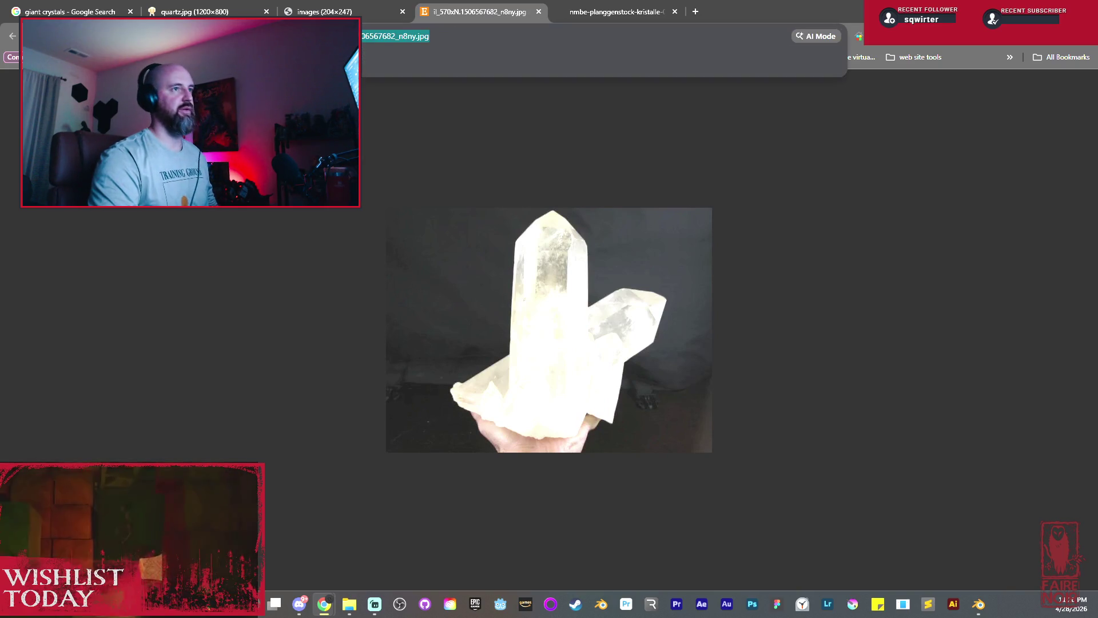
key("Escape")
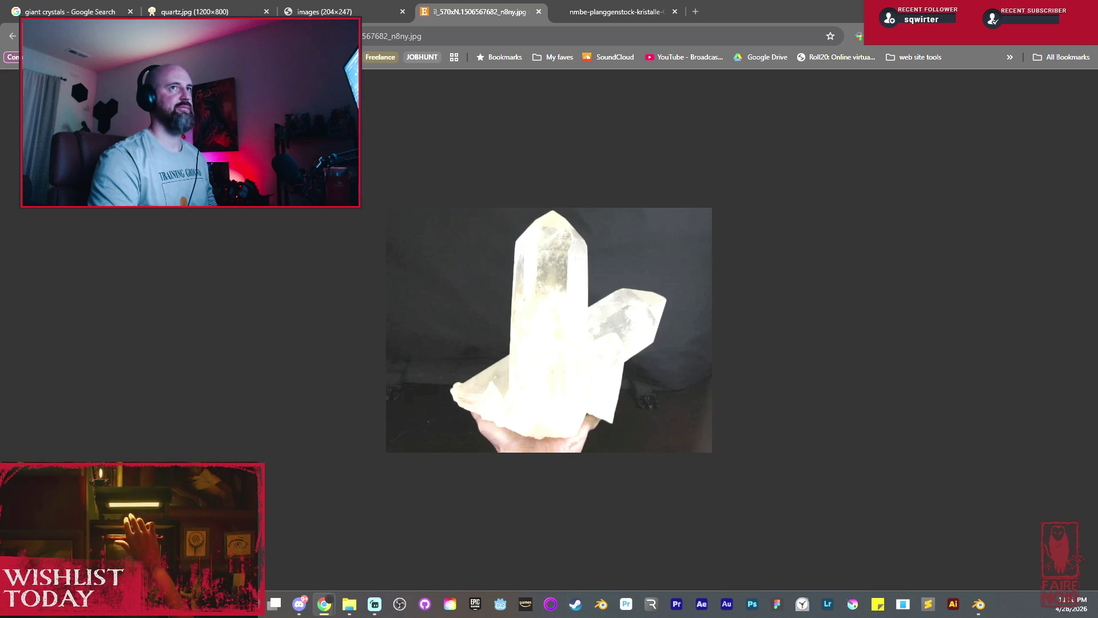
left_click(624, 16)
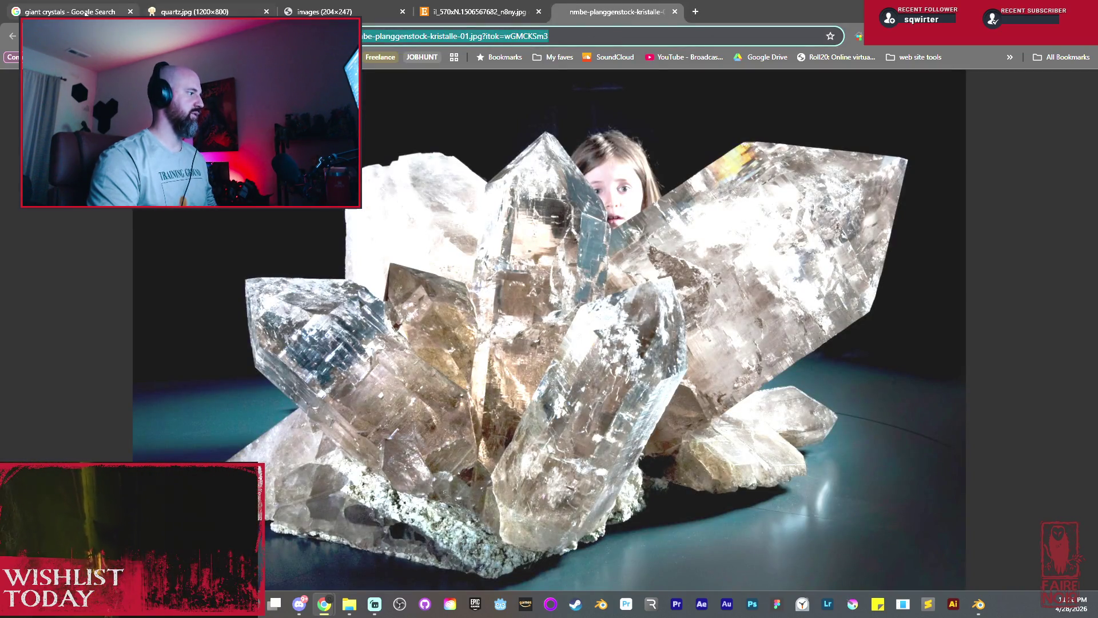
Expand the giant crystals results with See more quartz clusters, then bring Blender's cave scene forward.
left_click(68, 10)
scroll(629, 389, "down", 2)
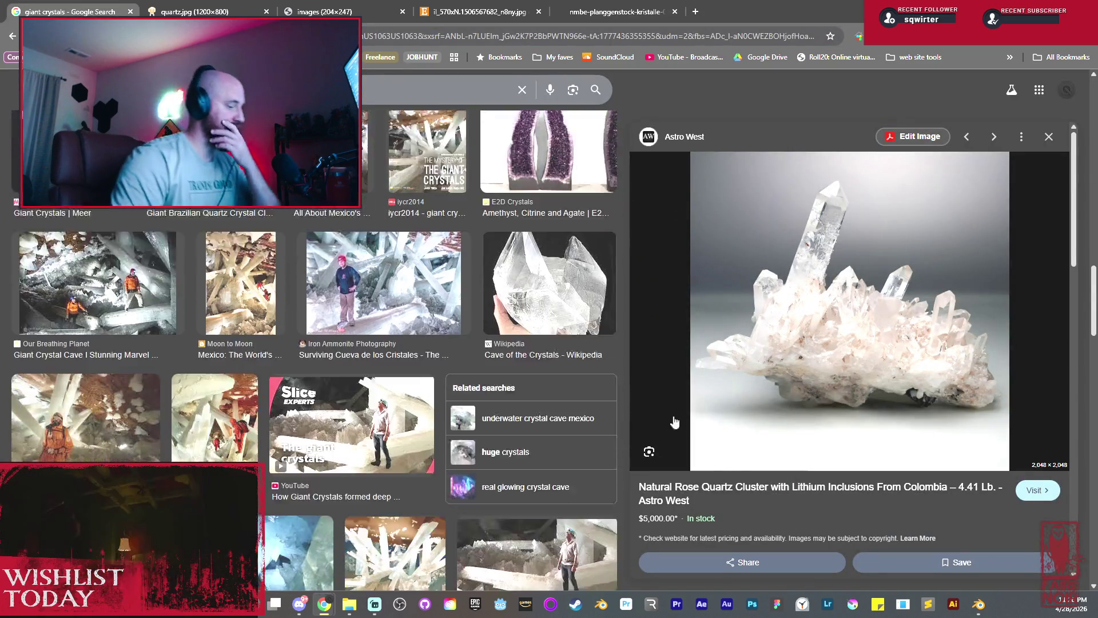
scroll(737, 412, "down", 2)
scroll(737, 412, "down", 2)
scroll(738, 412, "down", 2)
scroll(734, 411, "down", 2)
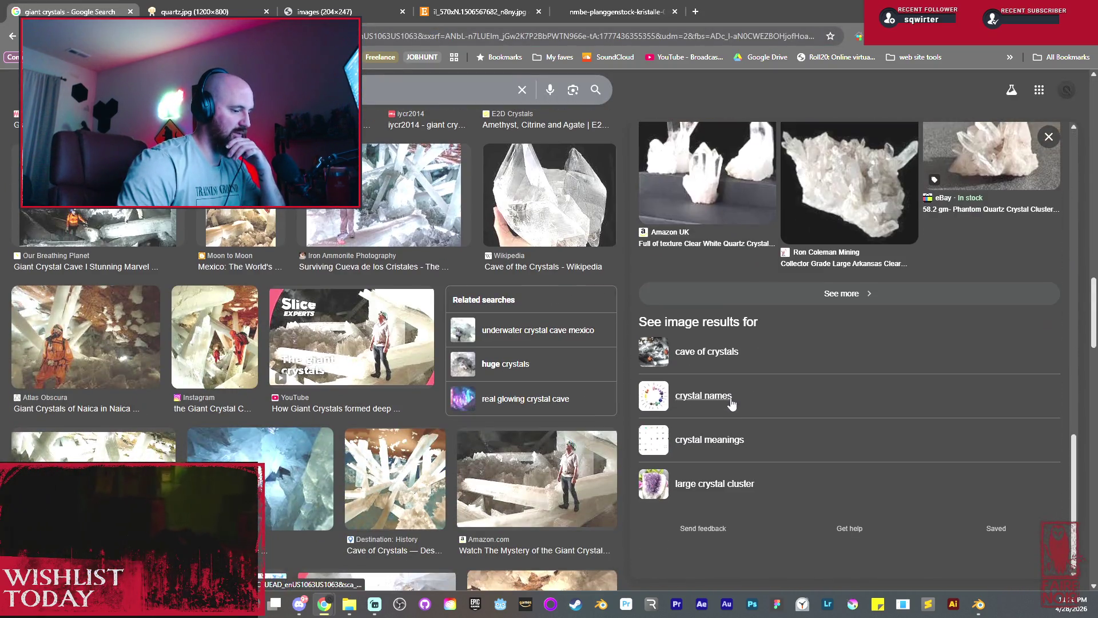
left_click(868, 294)
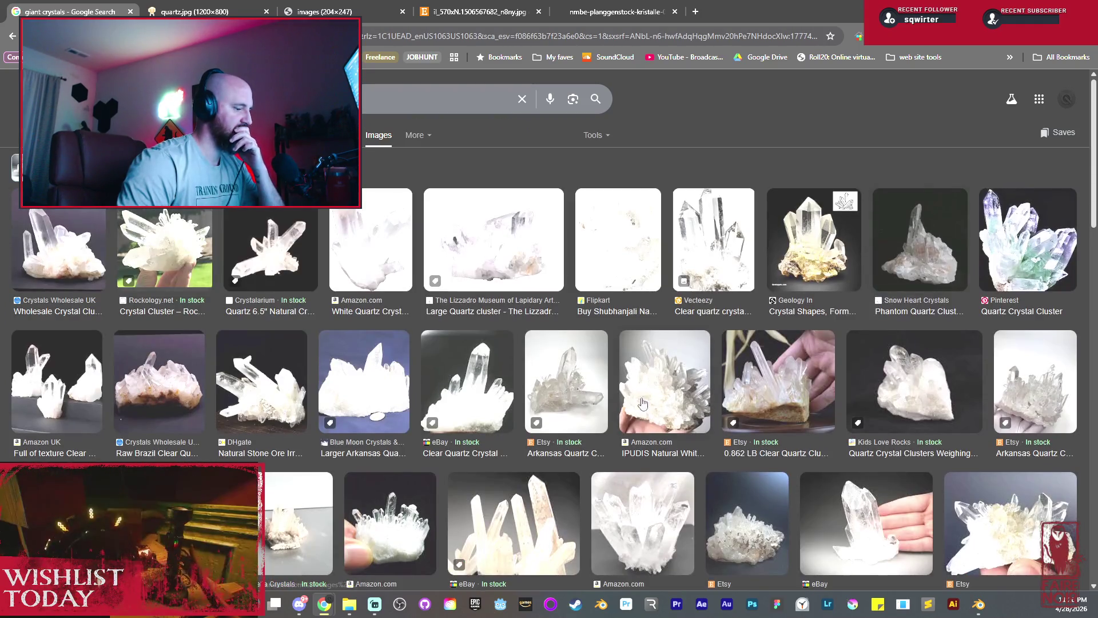
scroll(879, 291, "down", 2)
scroll(639, 405, "down", 2)
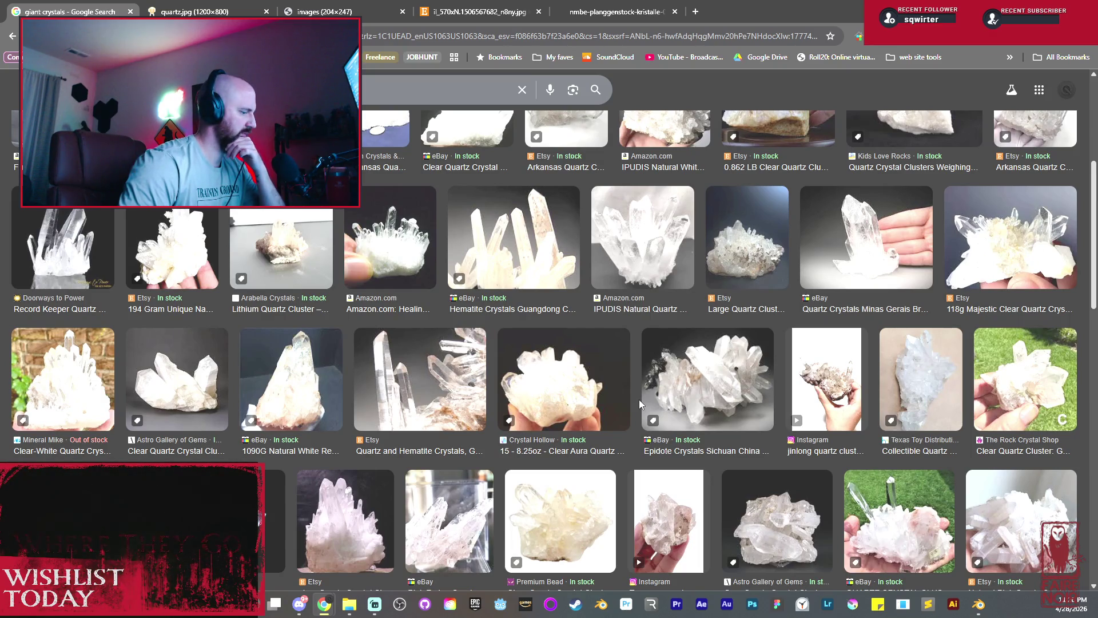
scroll(639, 399, "down", 1)
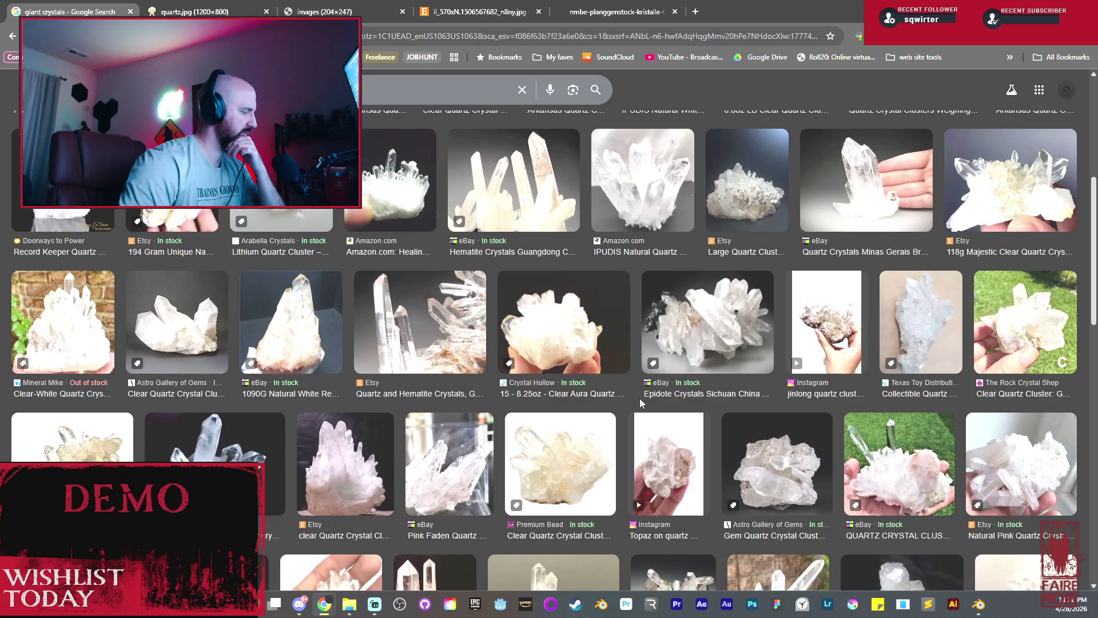
scroll(640, 403, "down", 2)
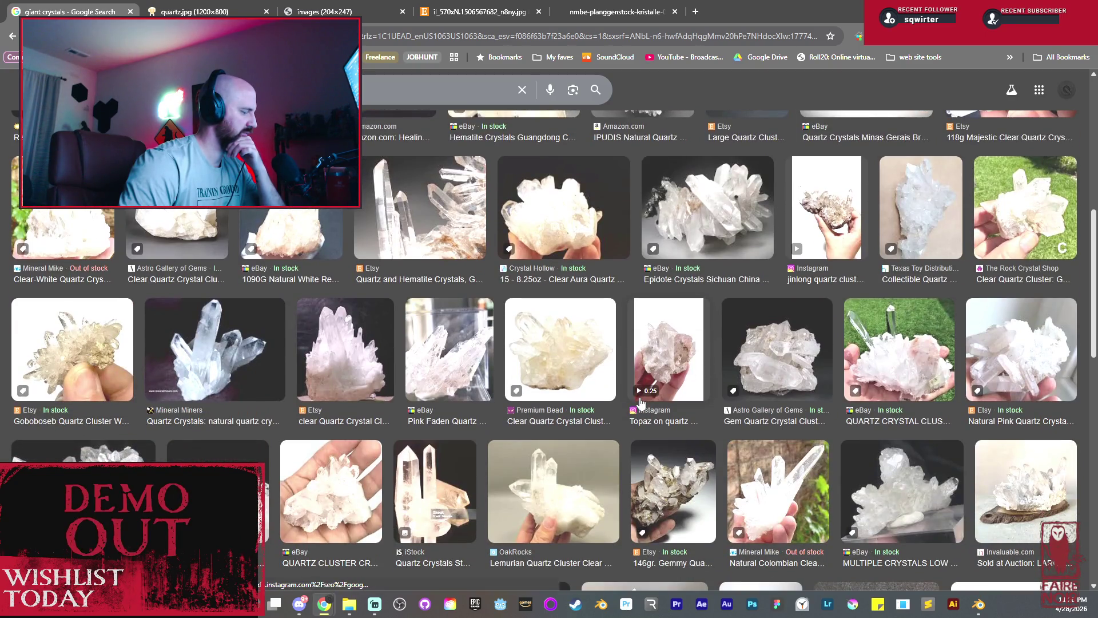
scroll(640, 400, "down", 3)
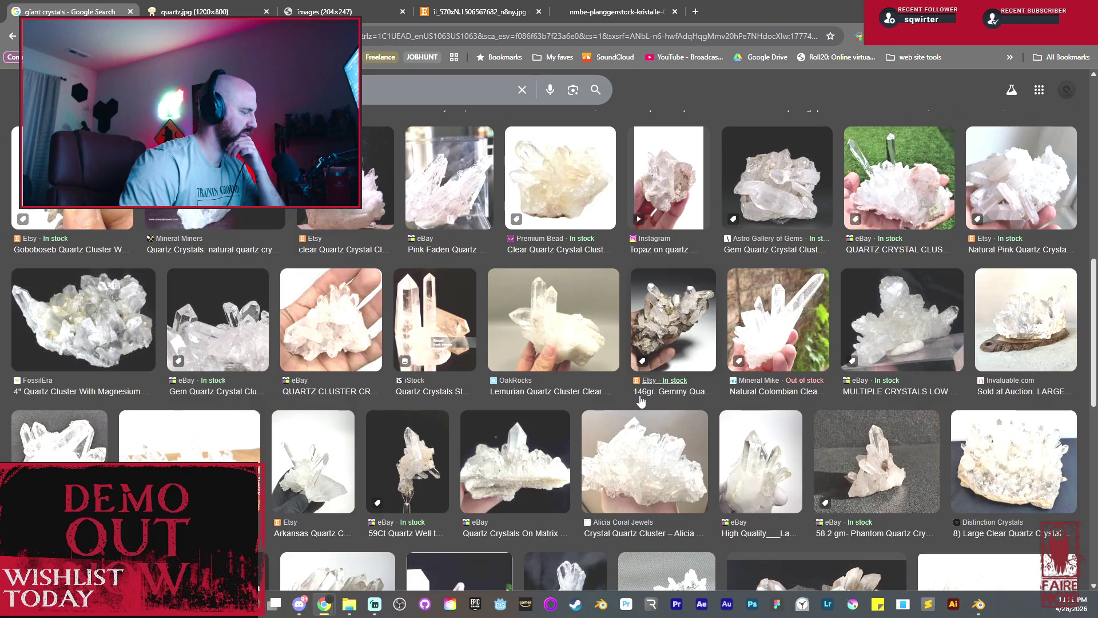
scroll(639, 401, "down", 5)
scroll(639, 401, "down", 2)
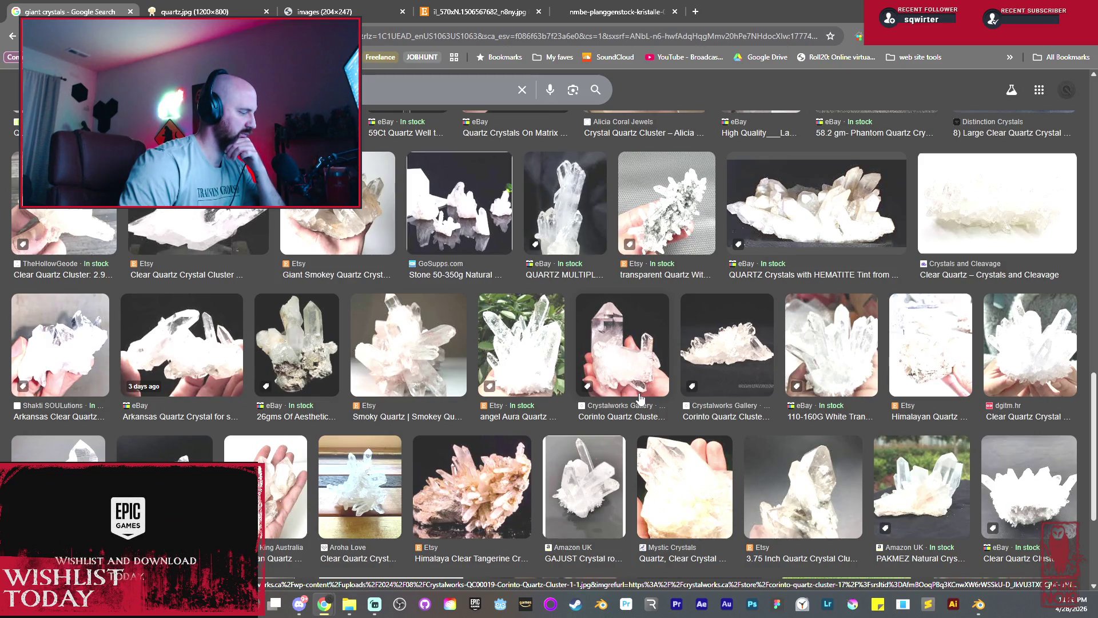
scroll(639, 400, "down", 2)
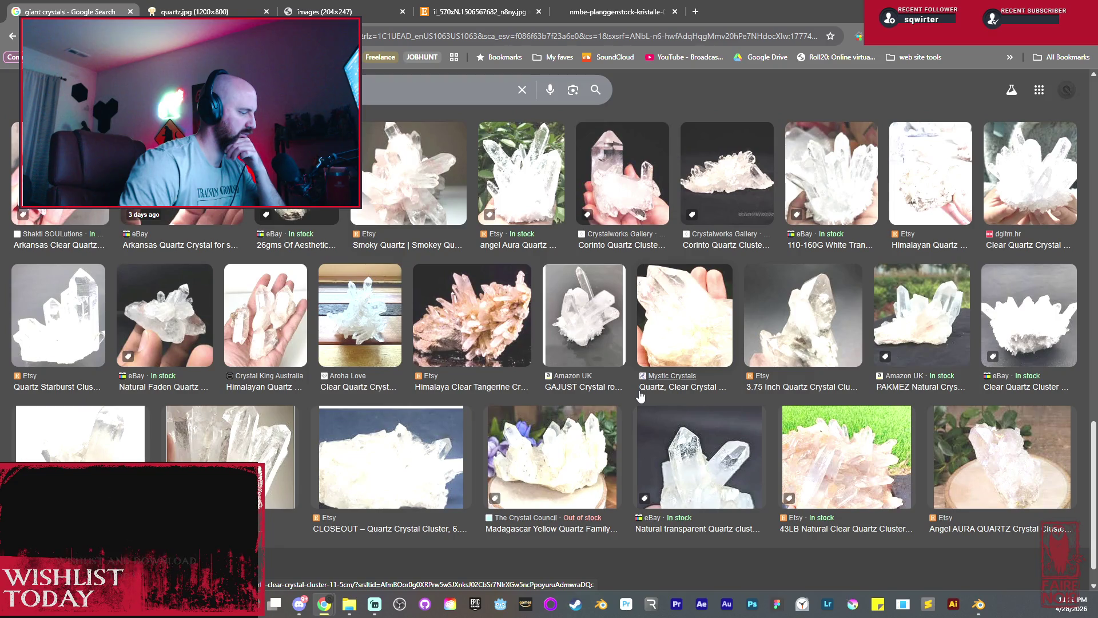
scroll(640, 395, "down", 1)
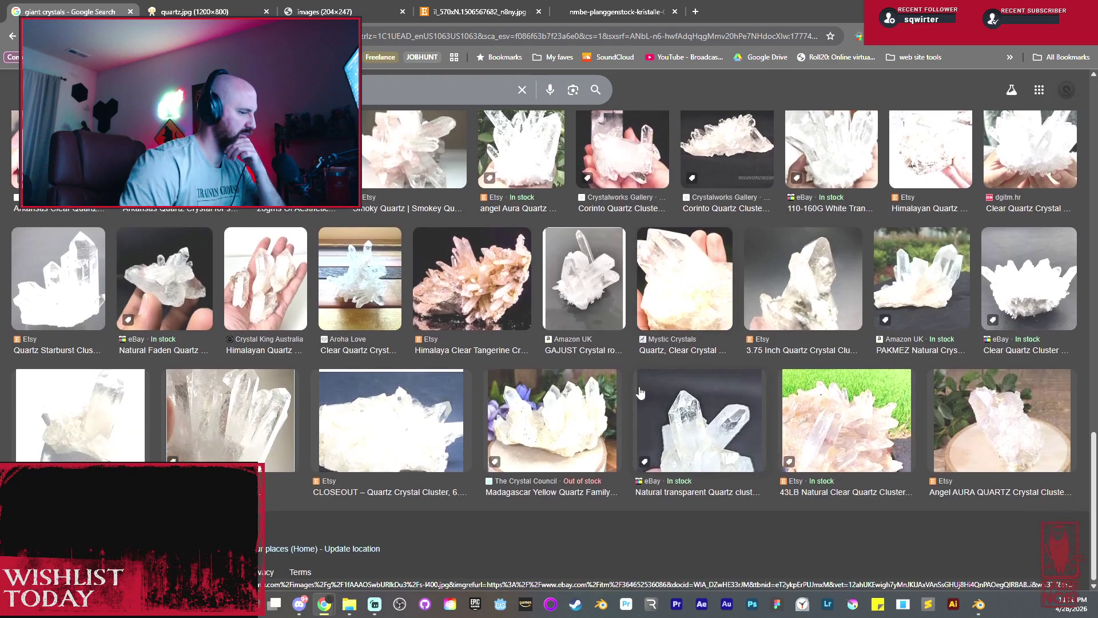
scroll(639, 391, "down", 5)
scroll(642, 387, "down", 5)
scroll(644, 384, "down", 3)
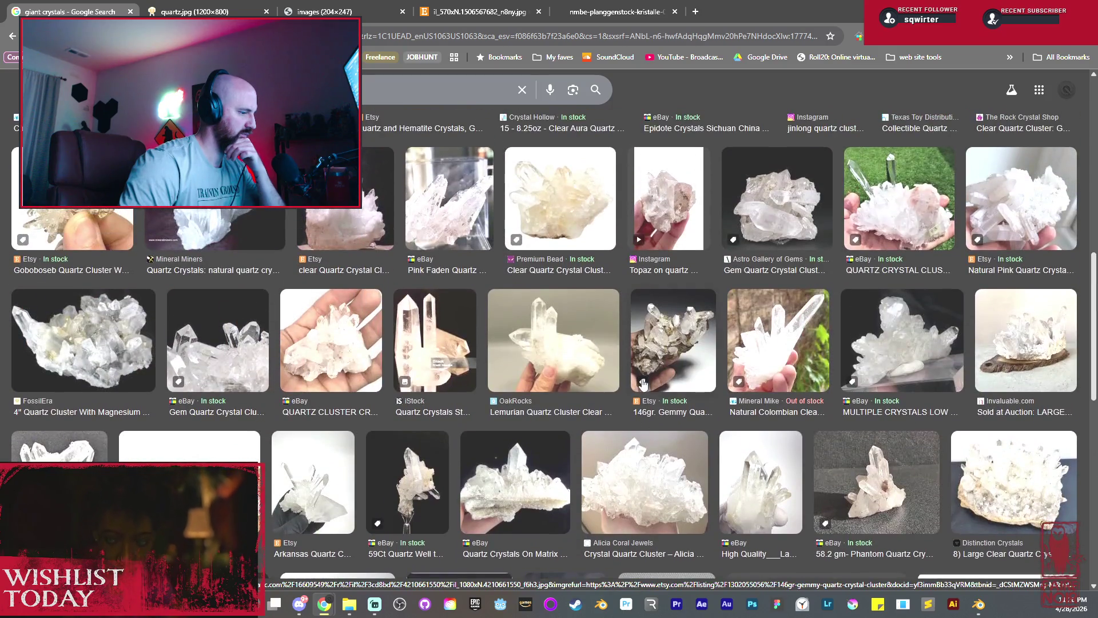
scroll(643, 384, "up", 5)
scroll(644, 383, "up", 5)
scroll(644, 379, "up", 3)
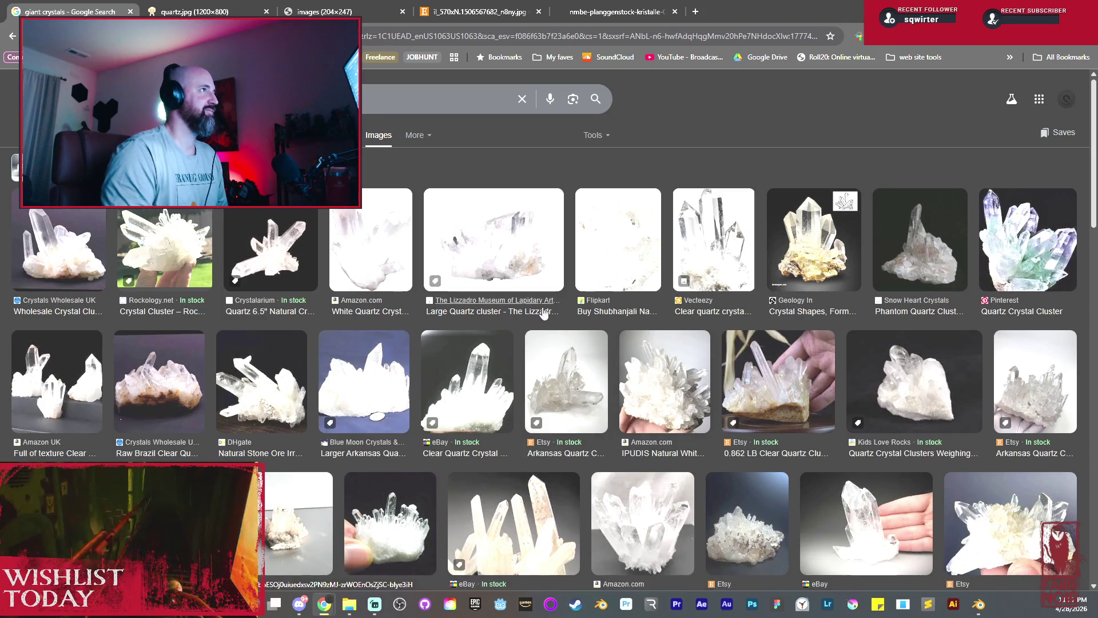
left_click(979, 604)
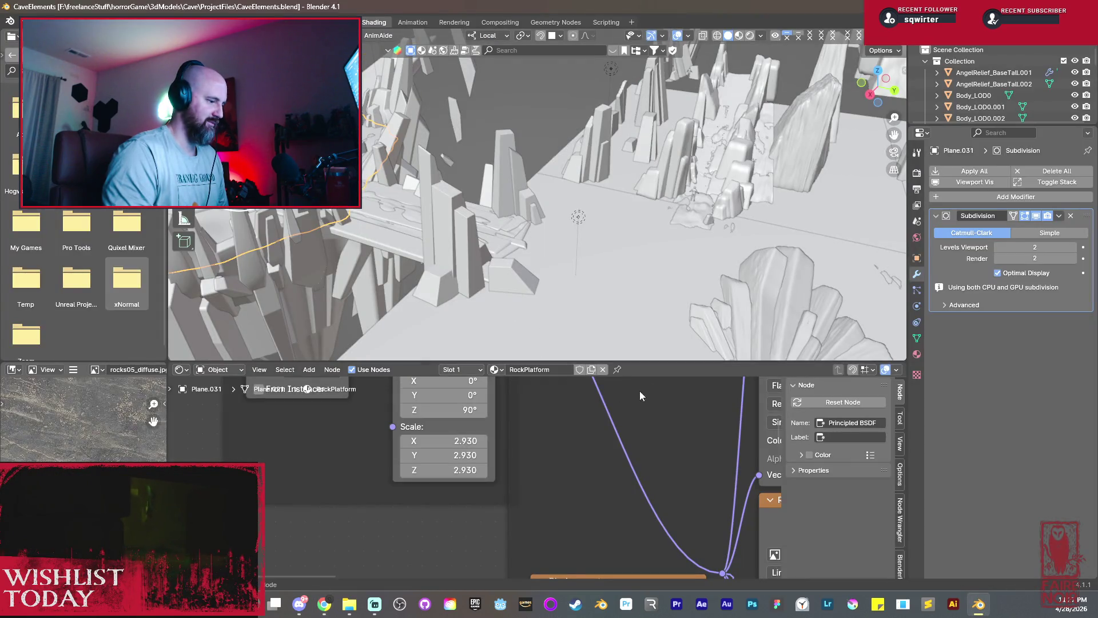